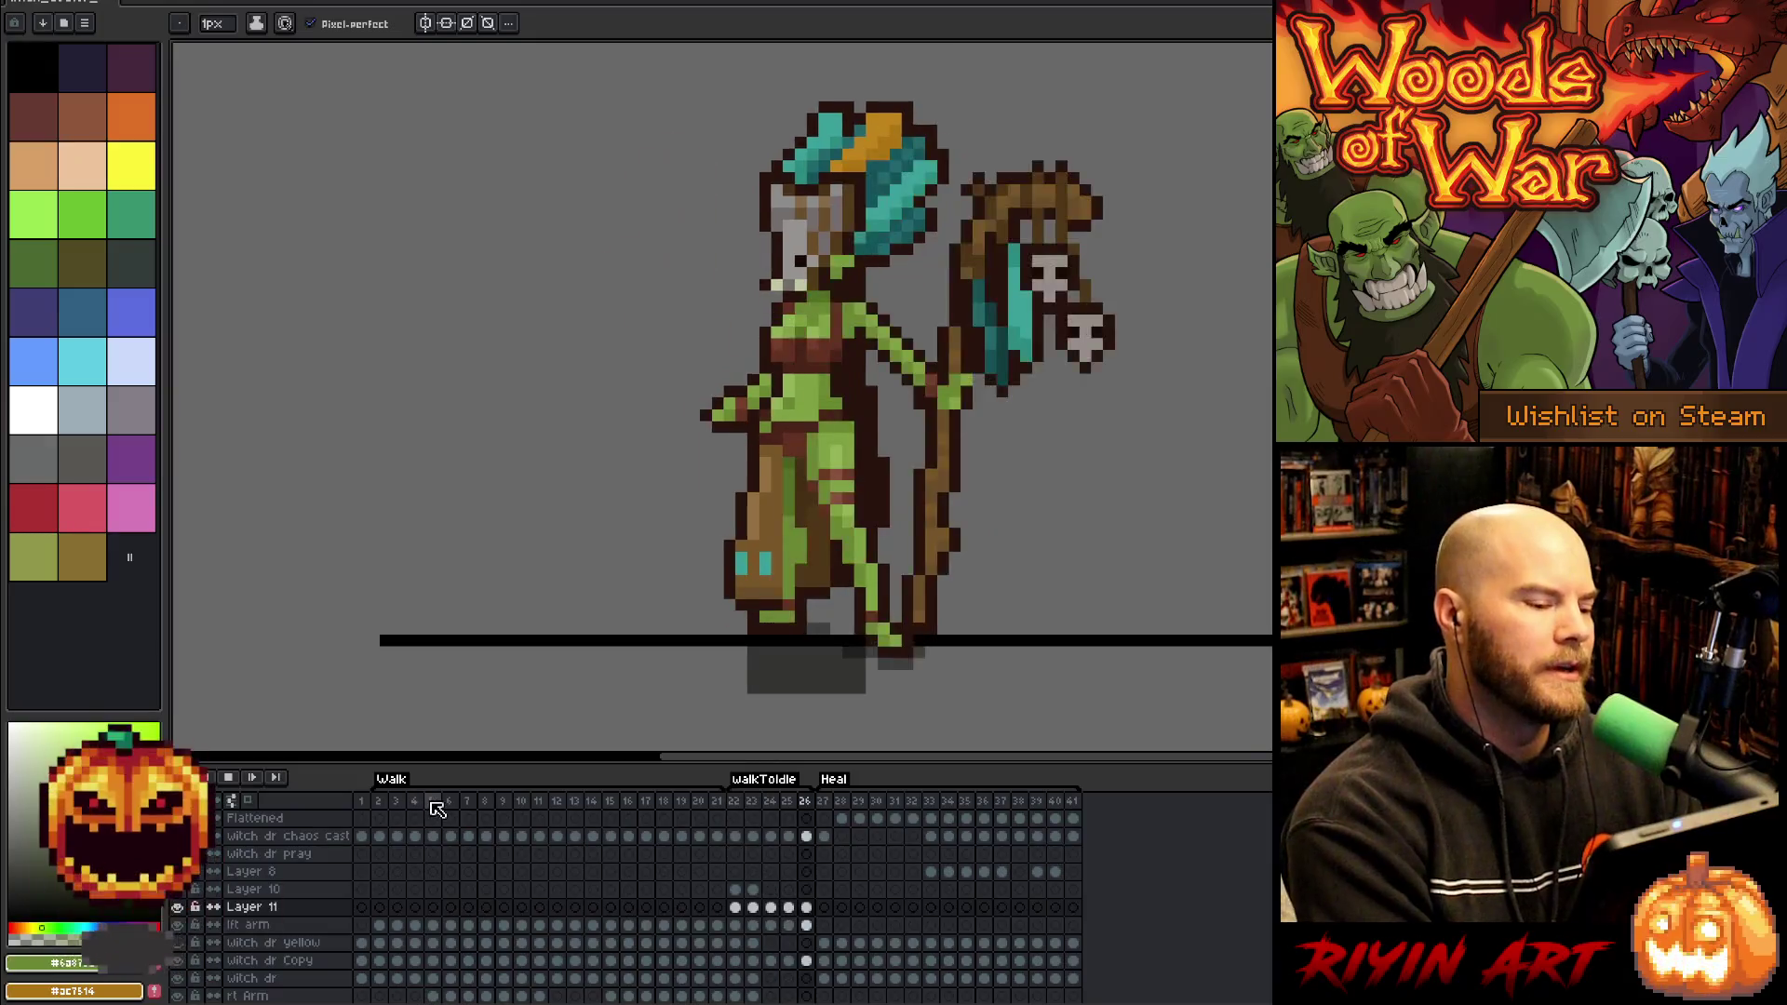
Play the Walk animation loop, then jump to the walkToIdle frames
{"action": "key", "text": "Return"}
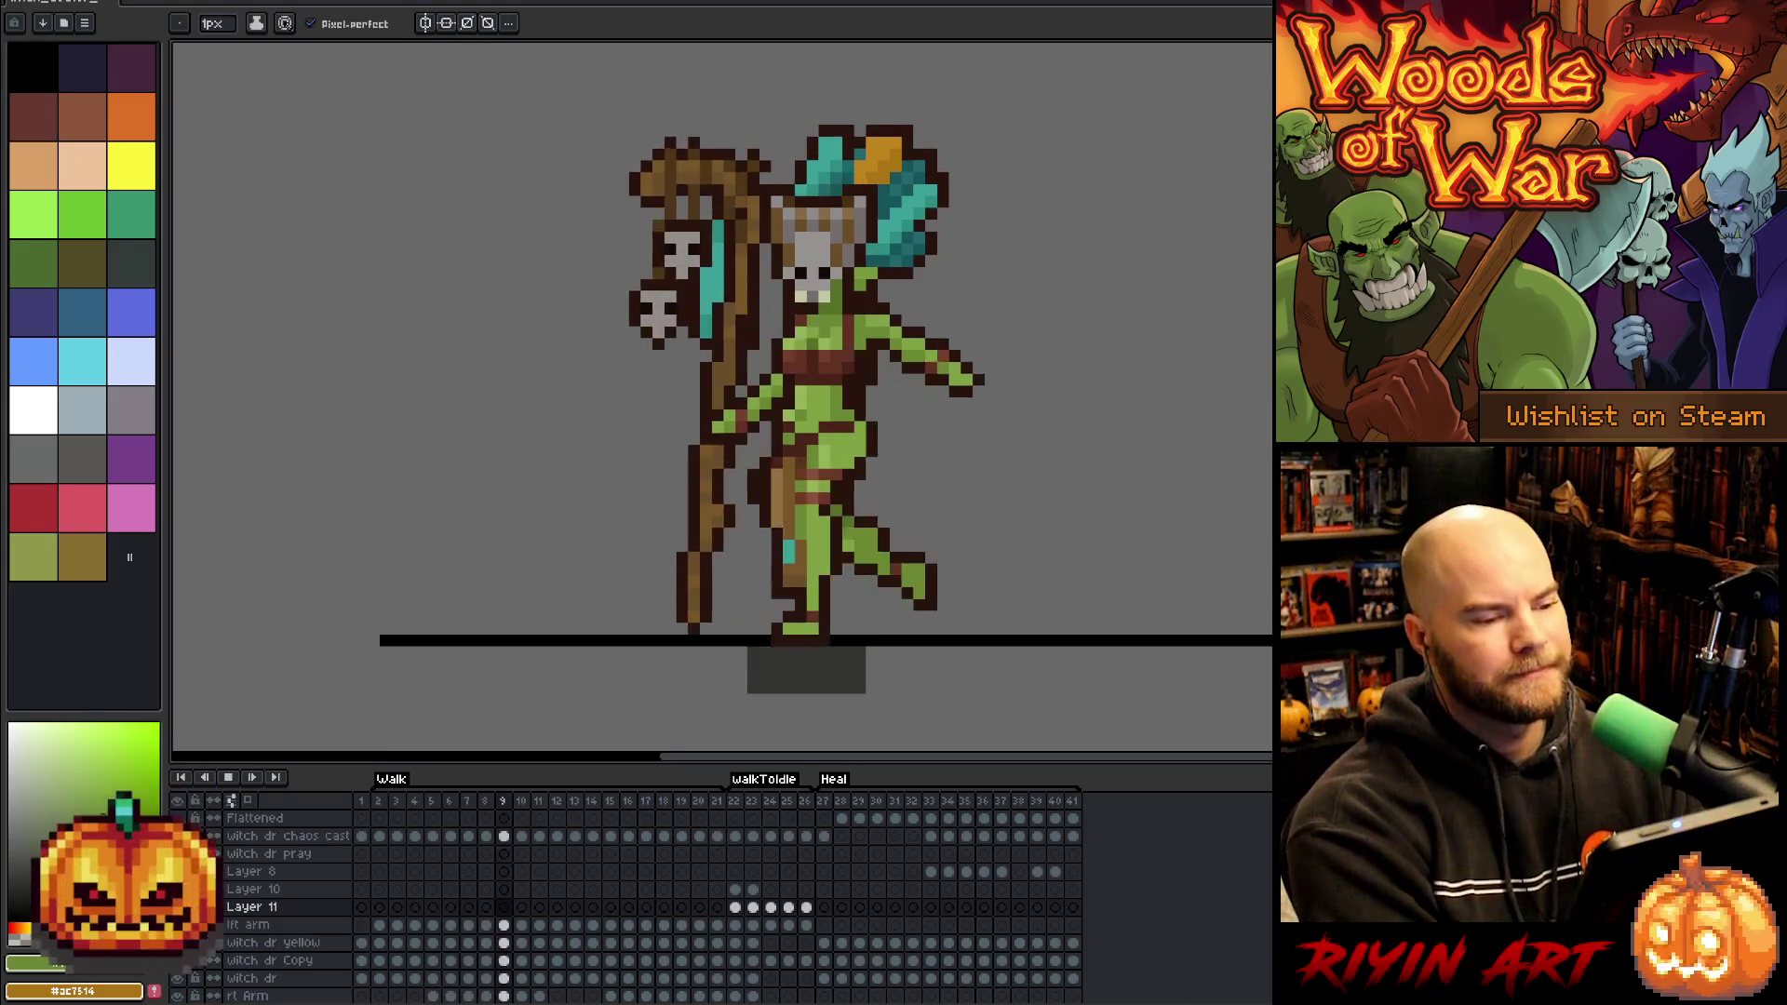
{"action": "left_click", "coordinate": [771, 808]}
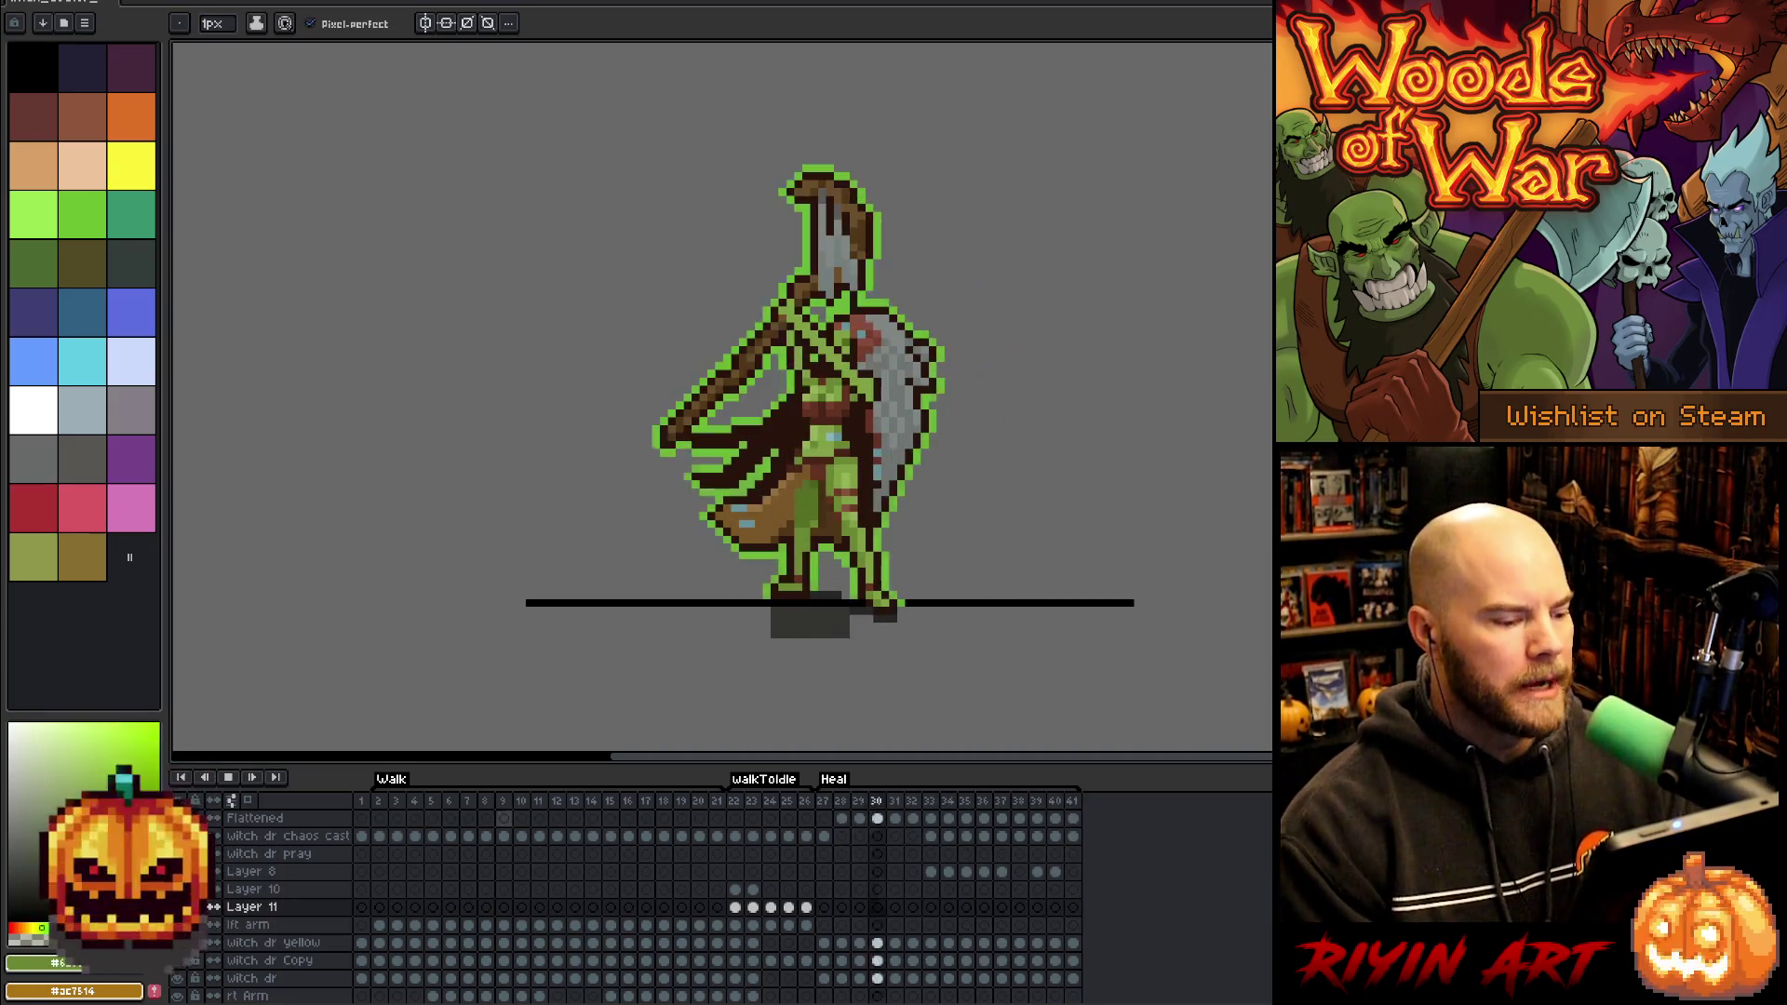
Go back into the Walk frames, zoom in, and select frame 2 of Layer 11
{"action": "left_click", "coordinate": [504, 801]}
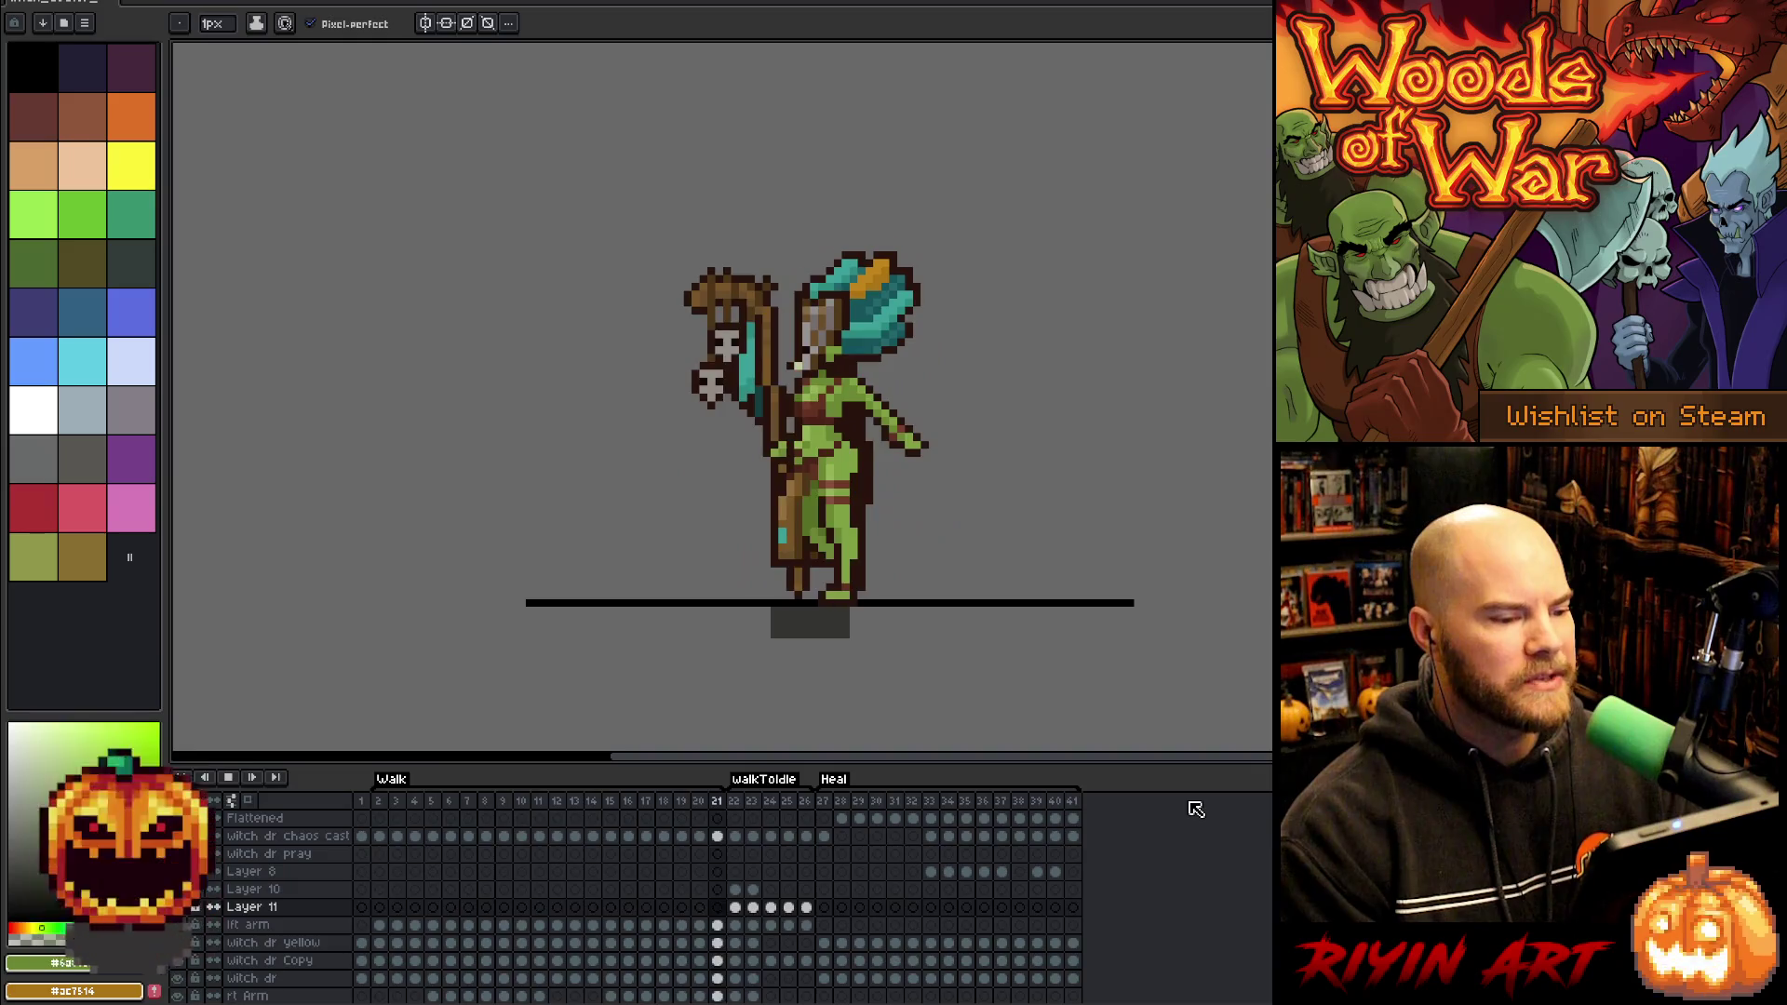
{"action": "scroll", "coordinate": [898, 549], "scroll_direction": "up", "scroll_amount": 1}
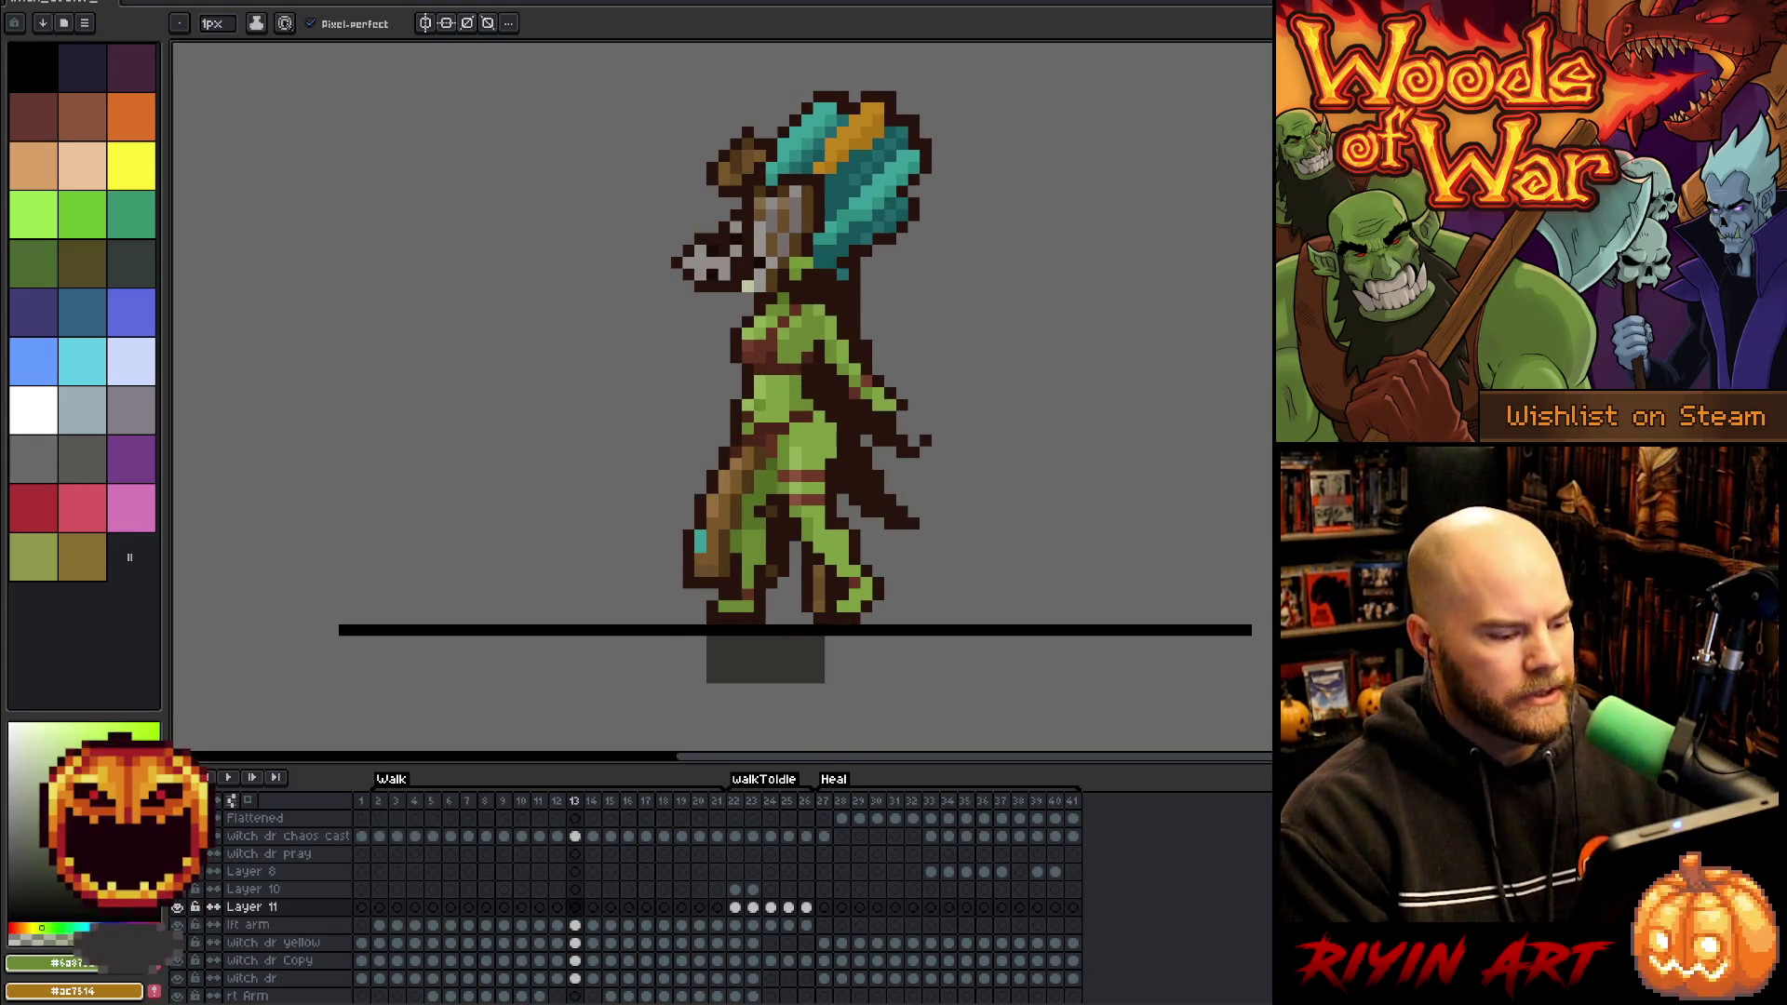
{"action": "left_click", "coordinate": [390, 803]}
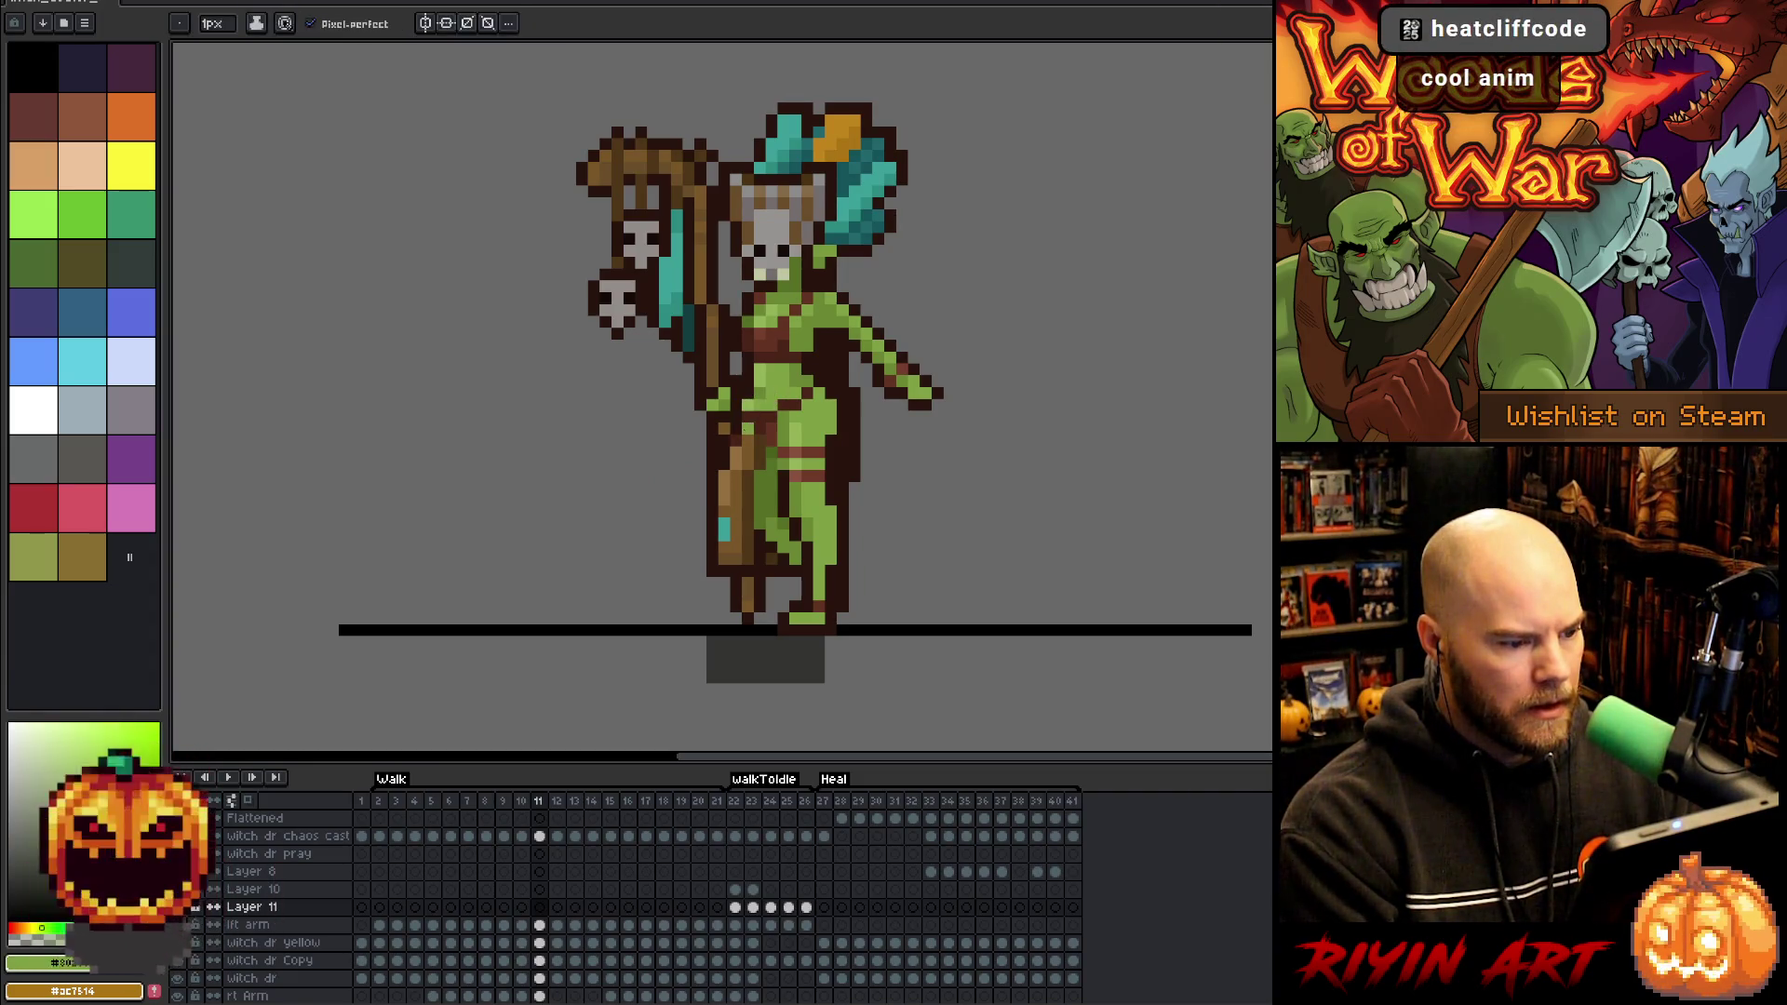
Step through the walk frames and sample the strap's dark brown and the body's green
{"action": "key", "text": "Right"}
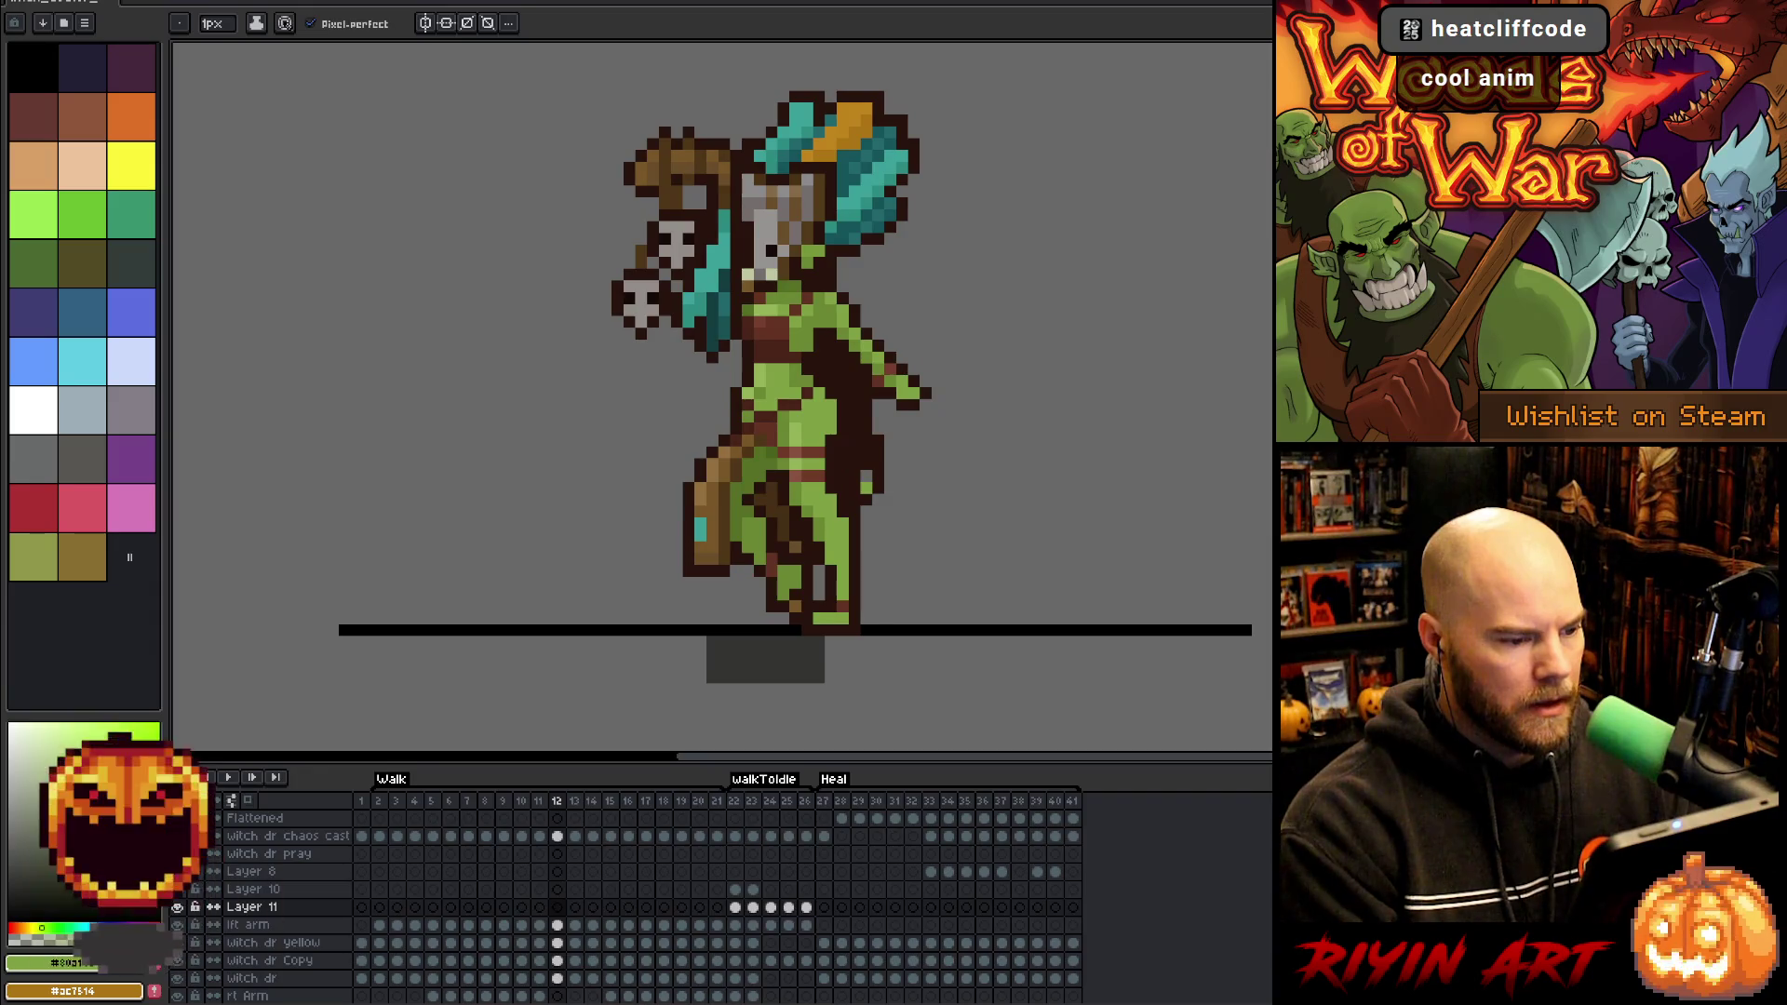
{"action": "key", "text": "Left"}
{"action": "key", "text": "Right"}
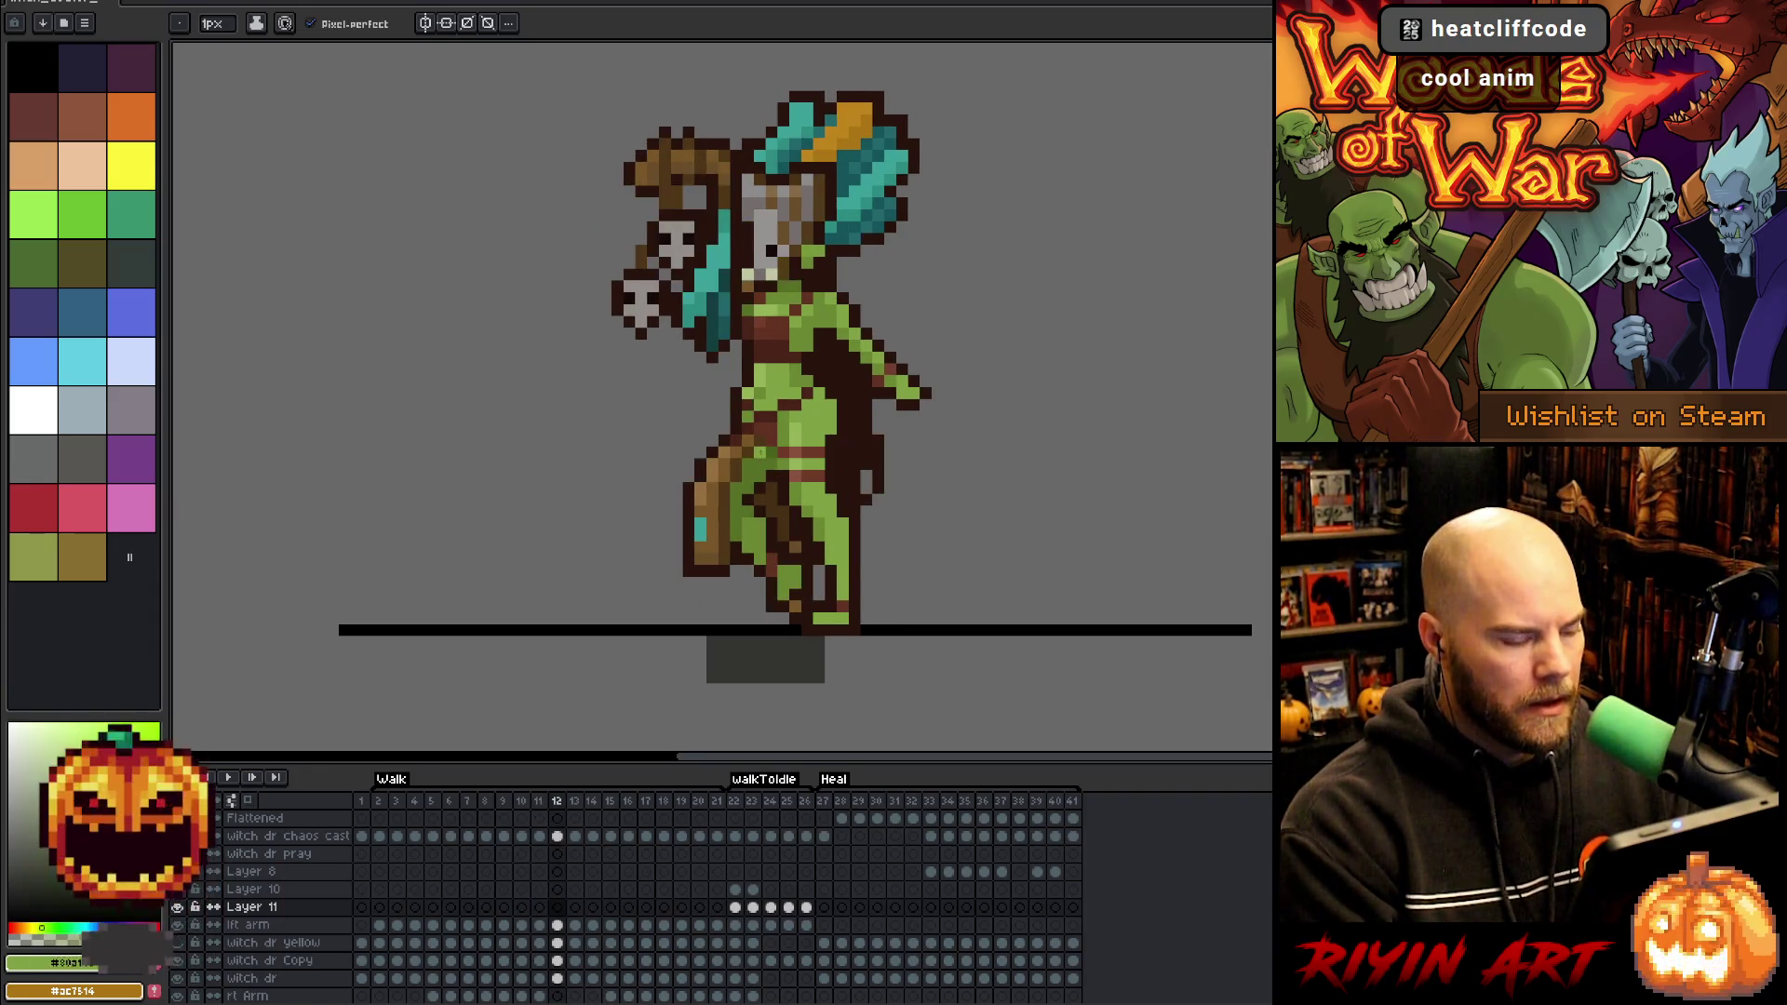
{"action": "key", "text": "Right"}
{"action": "key", "text": "Right"}
{"action": "key", "text": "Right"}
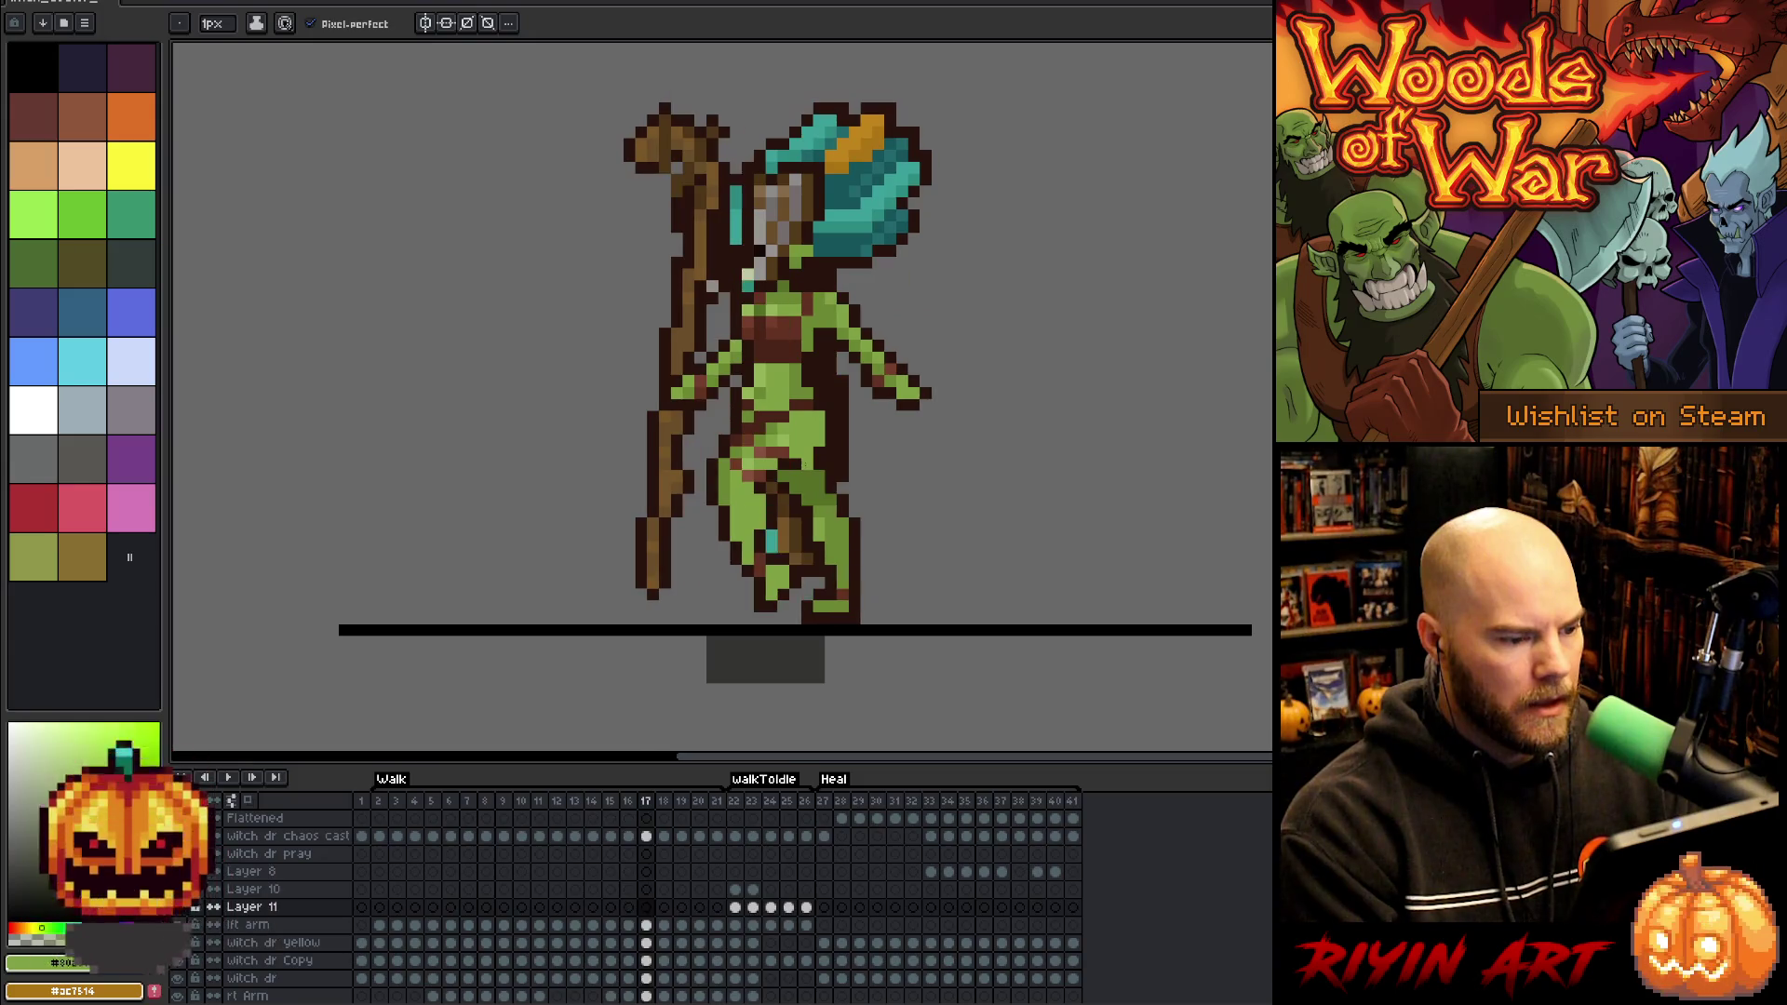
{"action": "key", "text": "Right"}
{"action": "key", "text": "Right"}
{"action": "key", "text": "Right"}
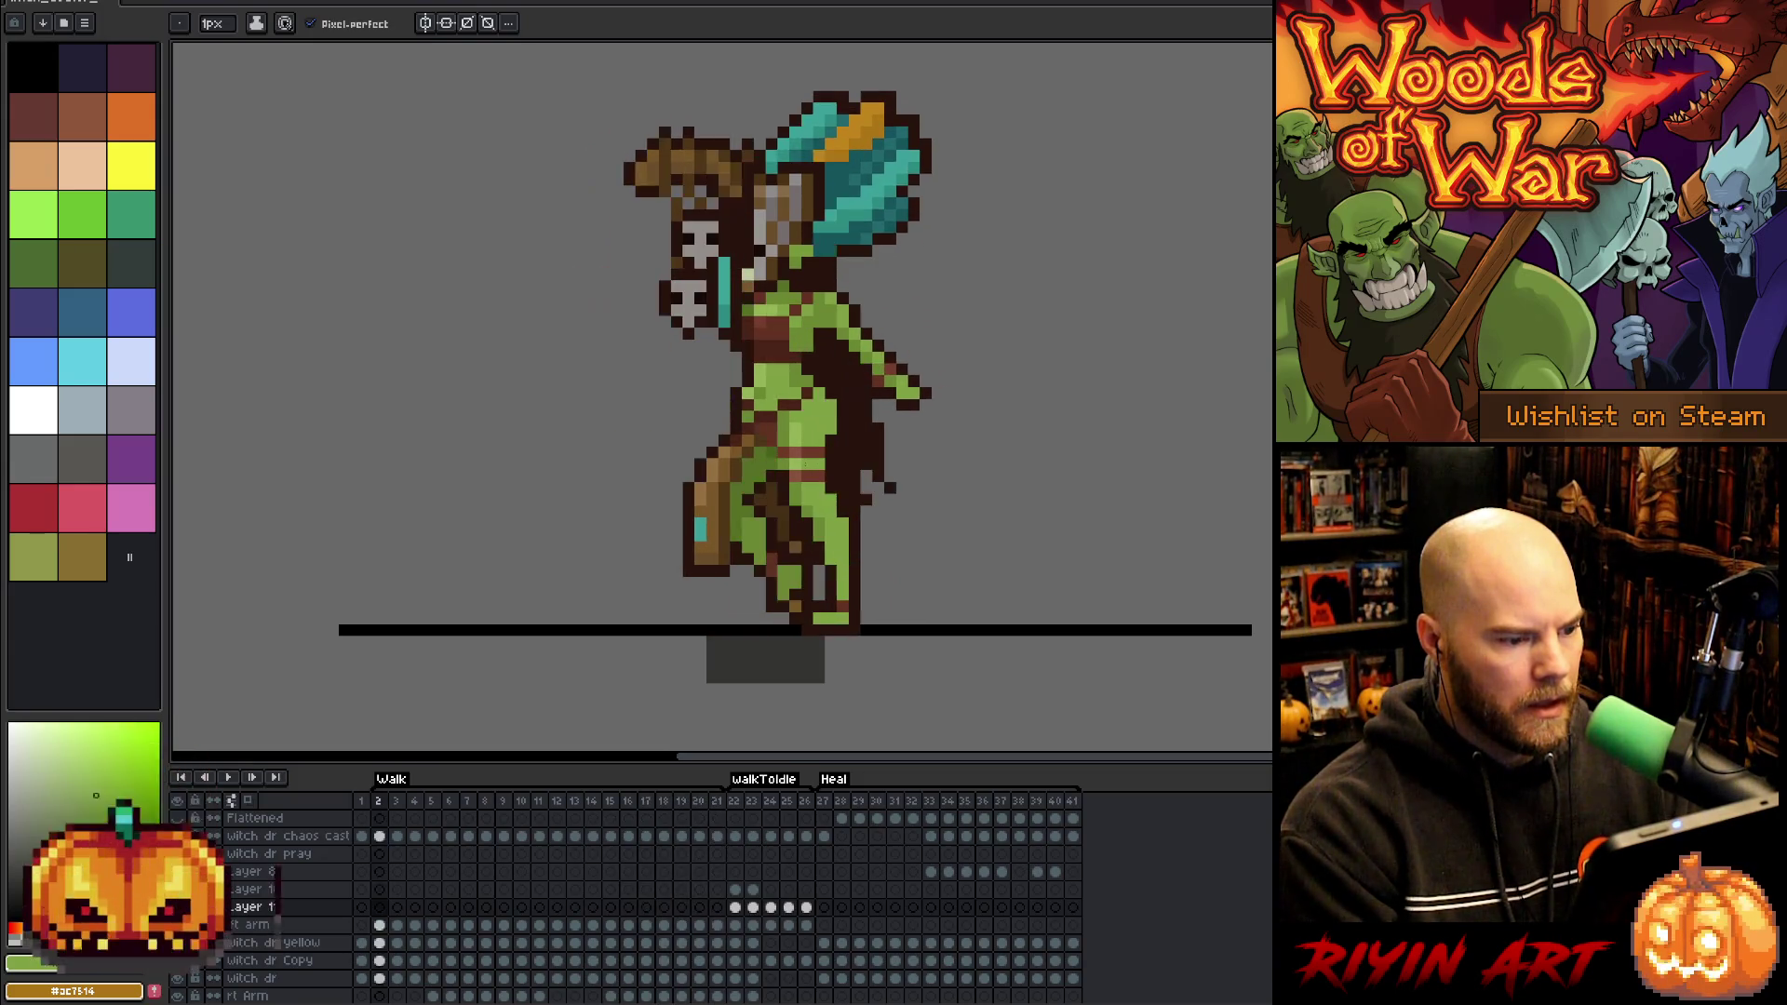
{"action": "key", "text": "Left"}
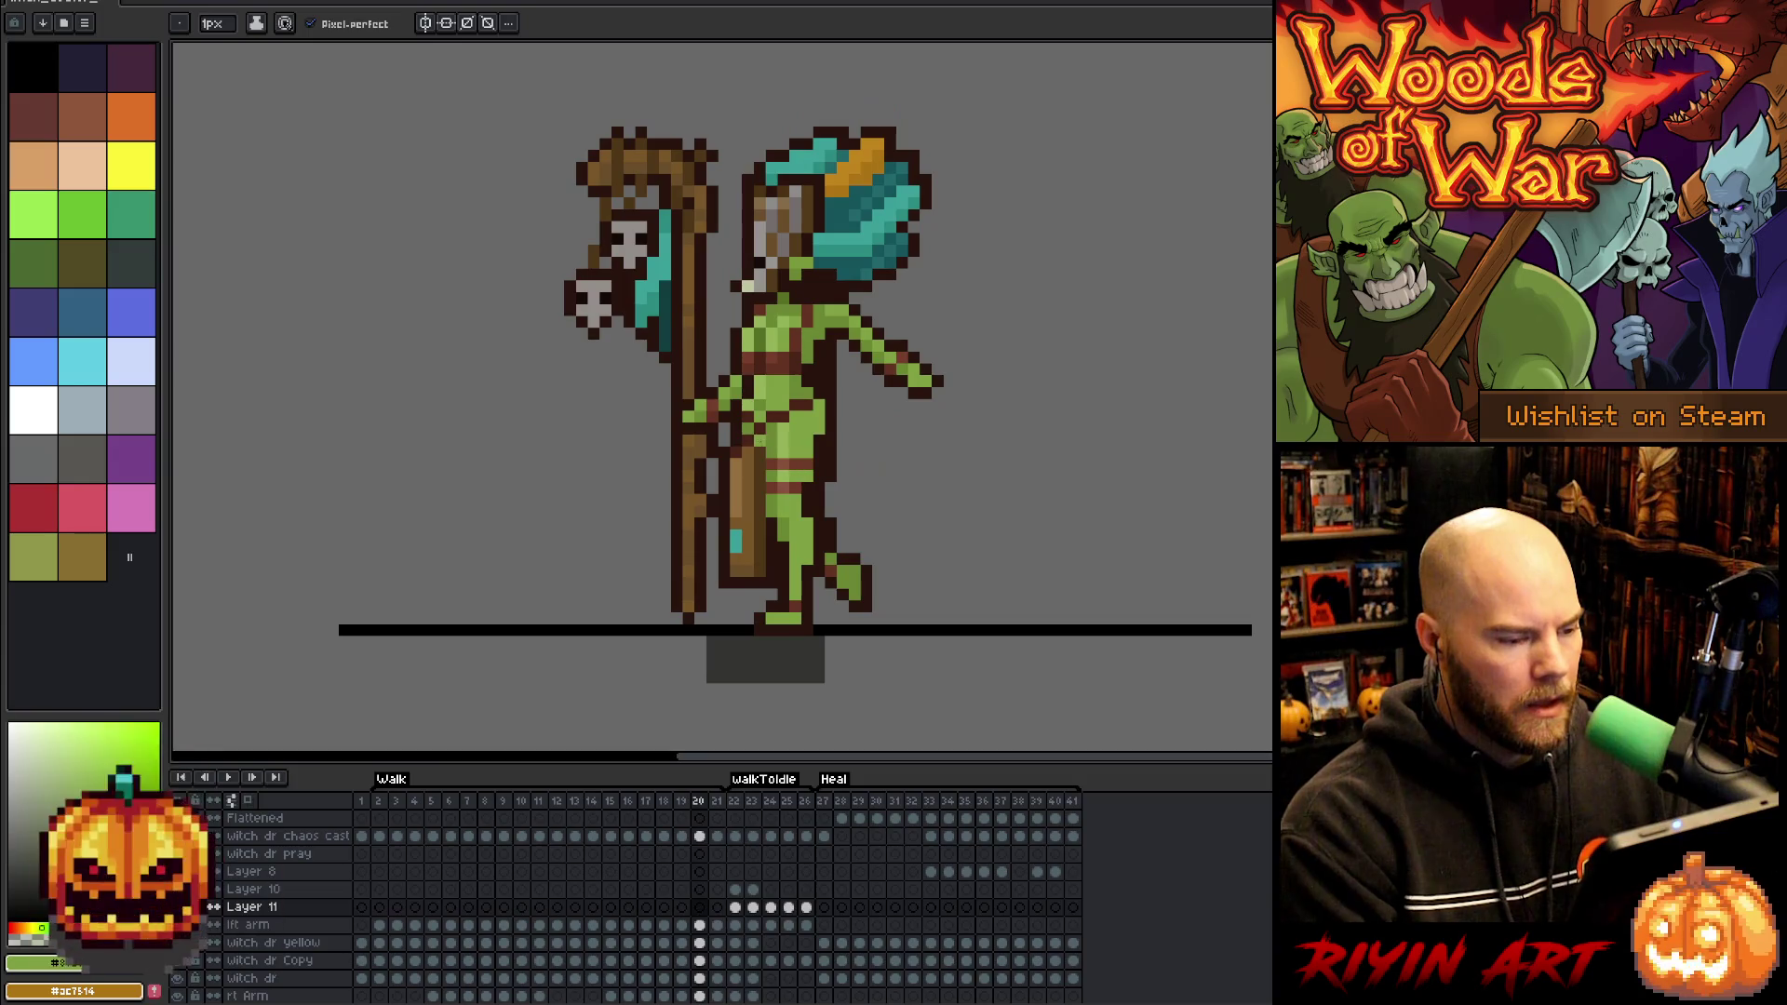
{"action": "left_click", "coordinate": [750, 430], "text": "alt"}
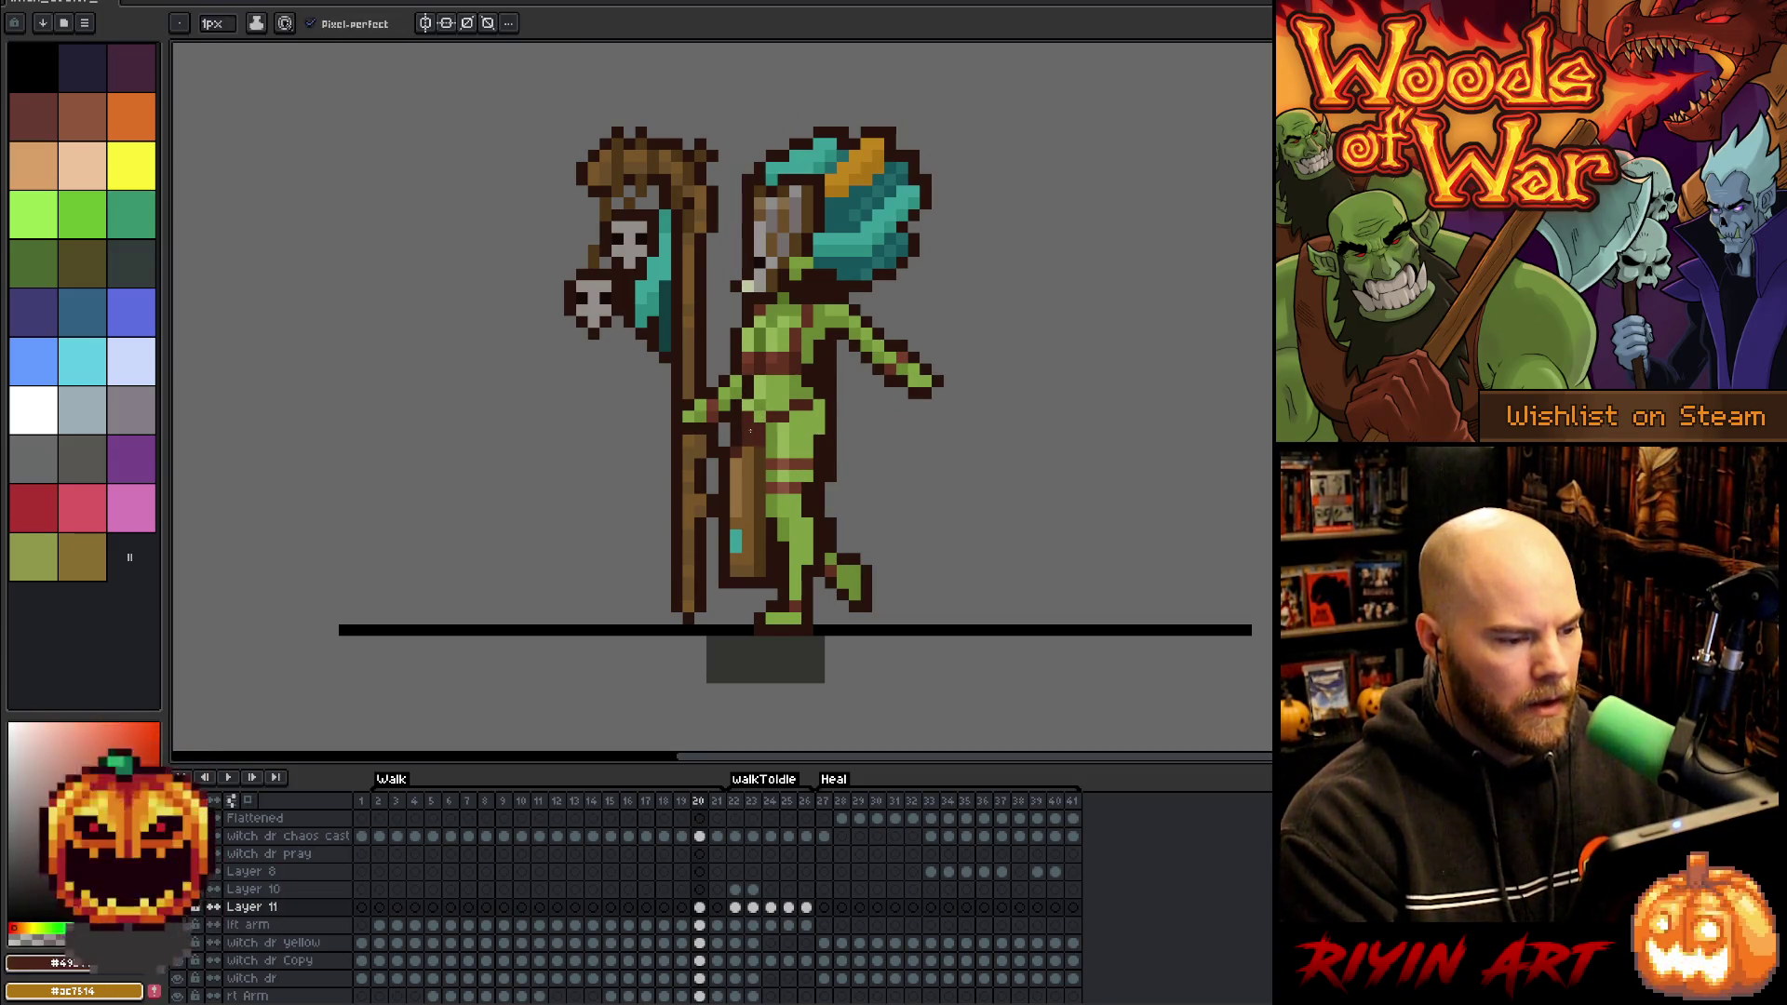
{"action": "left_click", "coordinate": [770, 406], "text": "alt"}
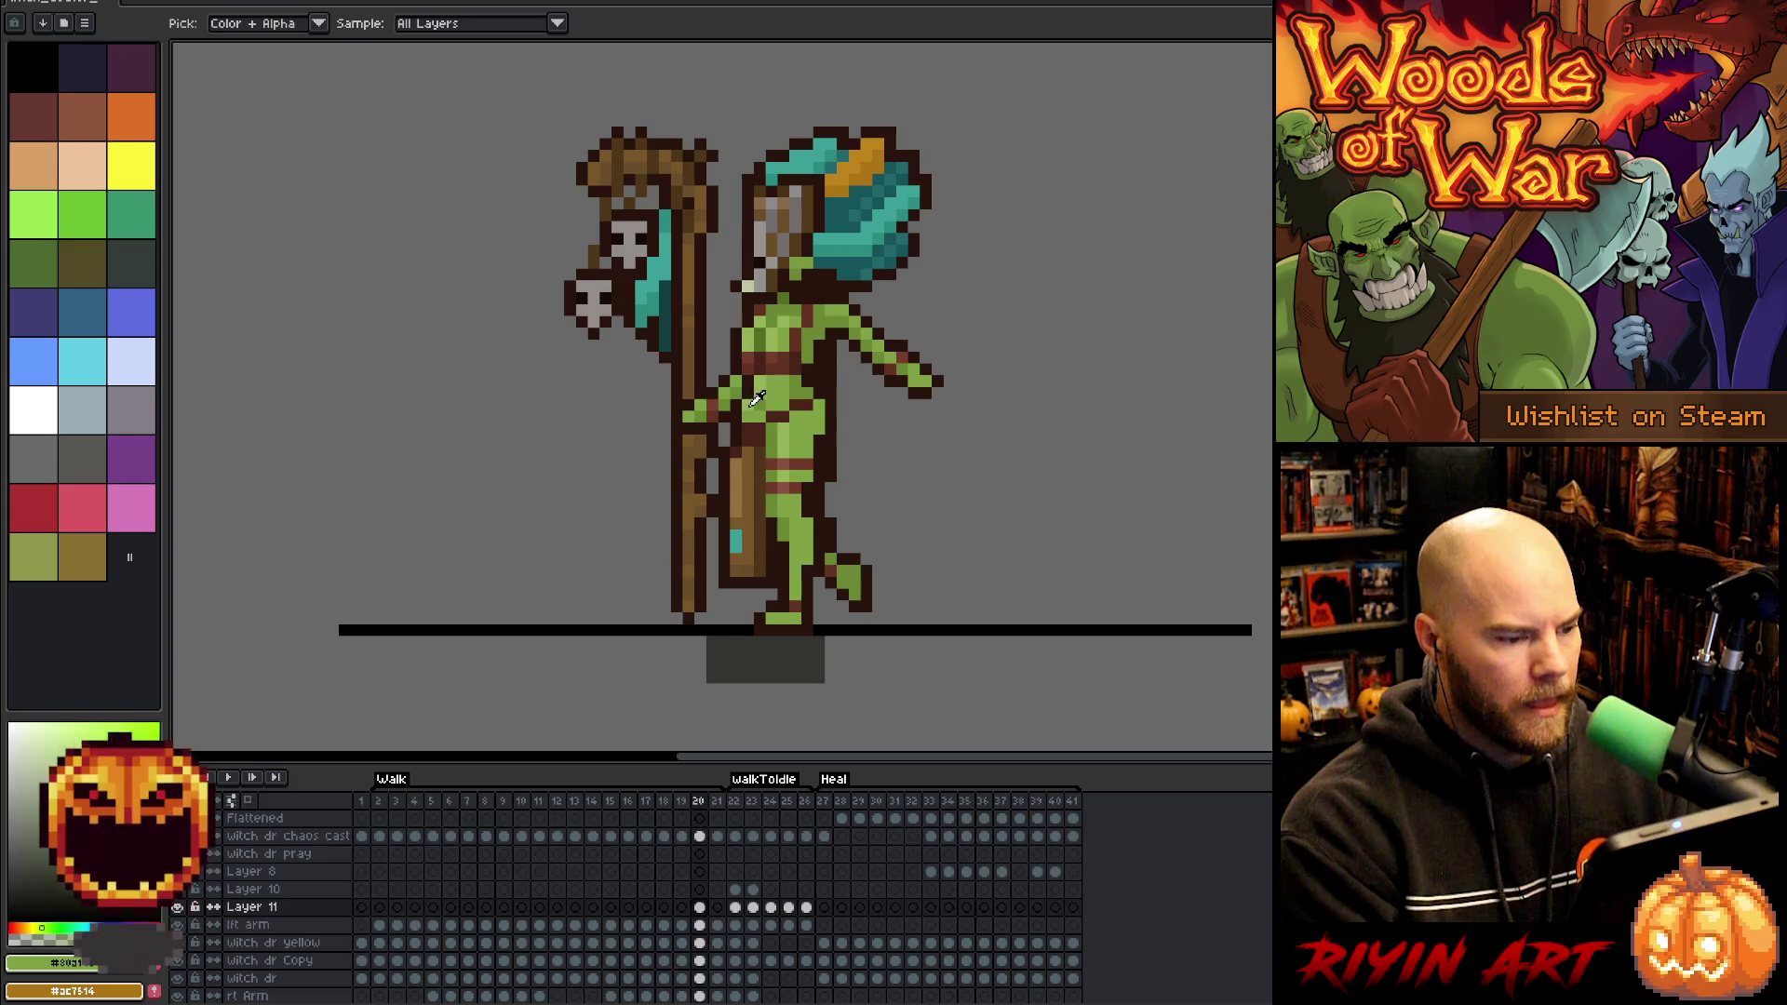
Step to frame 21 and play the walk animation
{"action": "key", "text": "Right"}
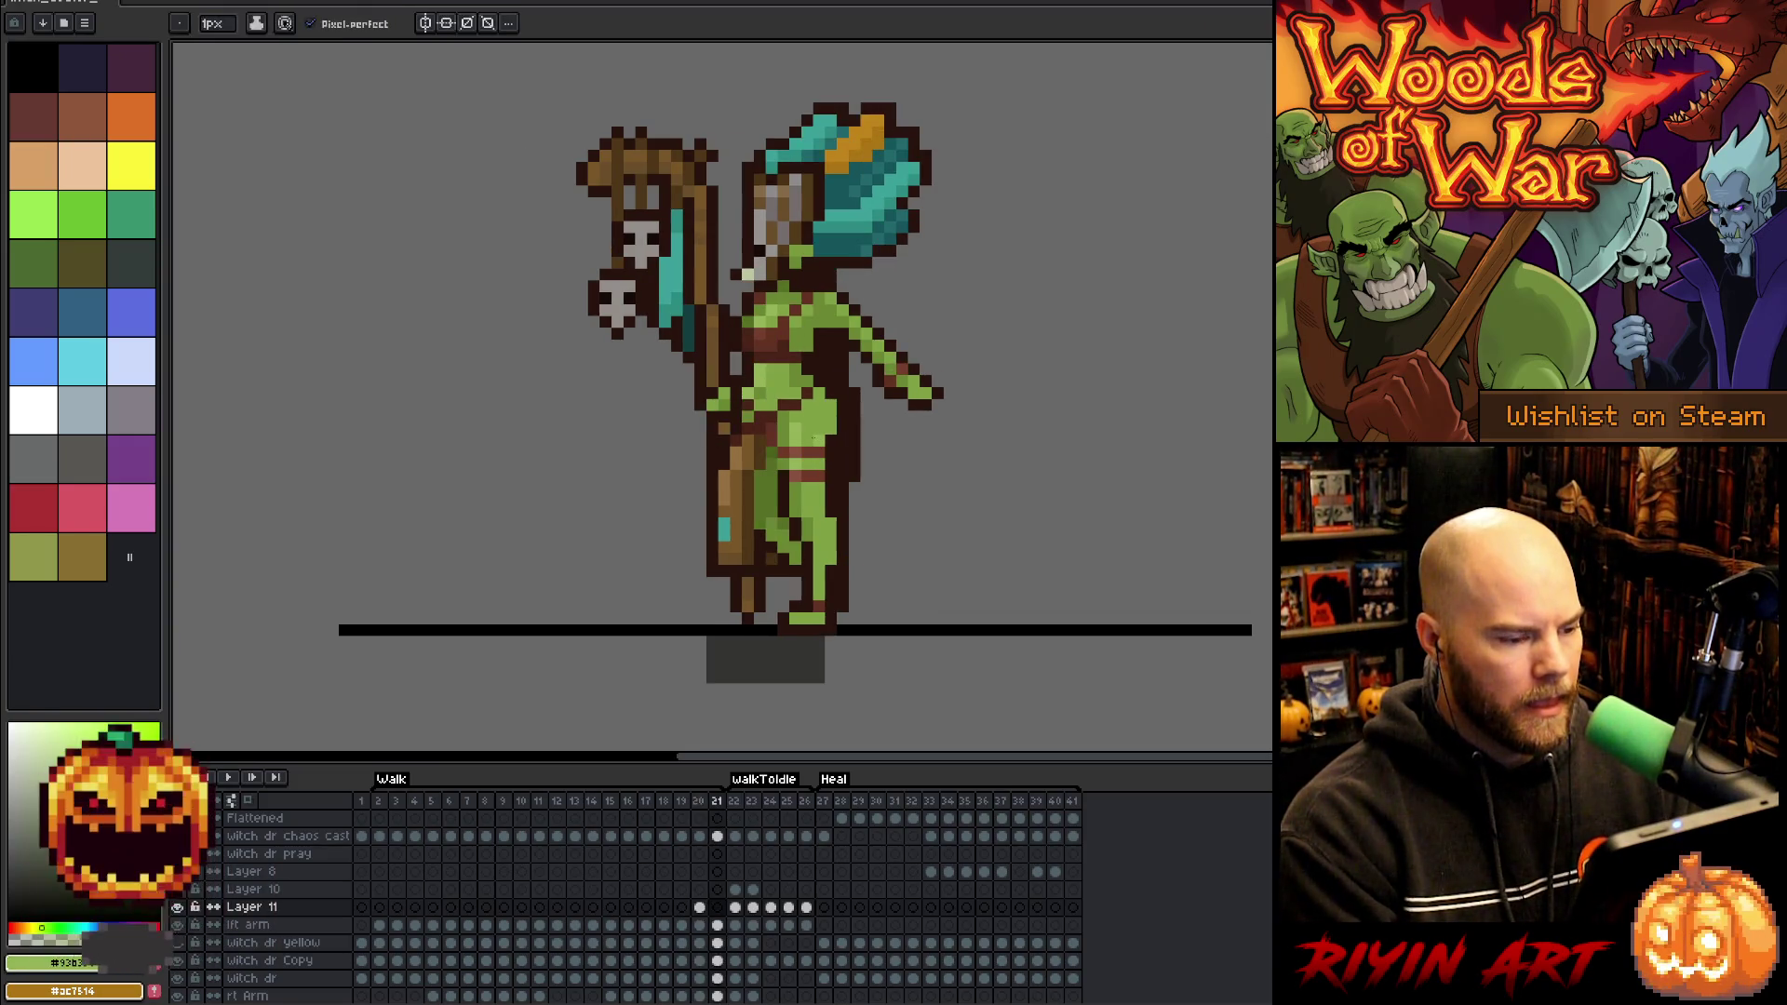
{"action": "key", "text": "Left"}
{"action": "key", "text": "Right"}
{"action": "key", "text": "Return"}
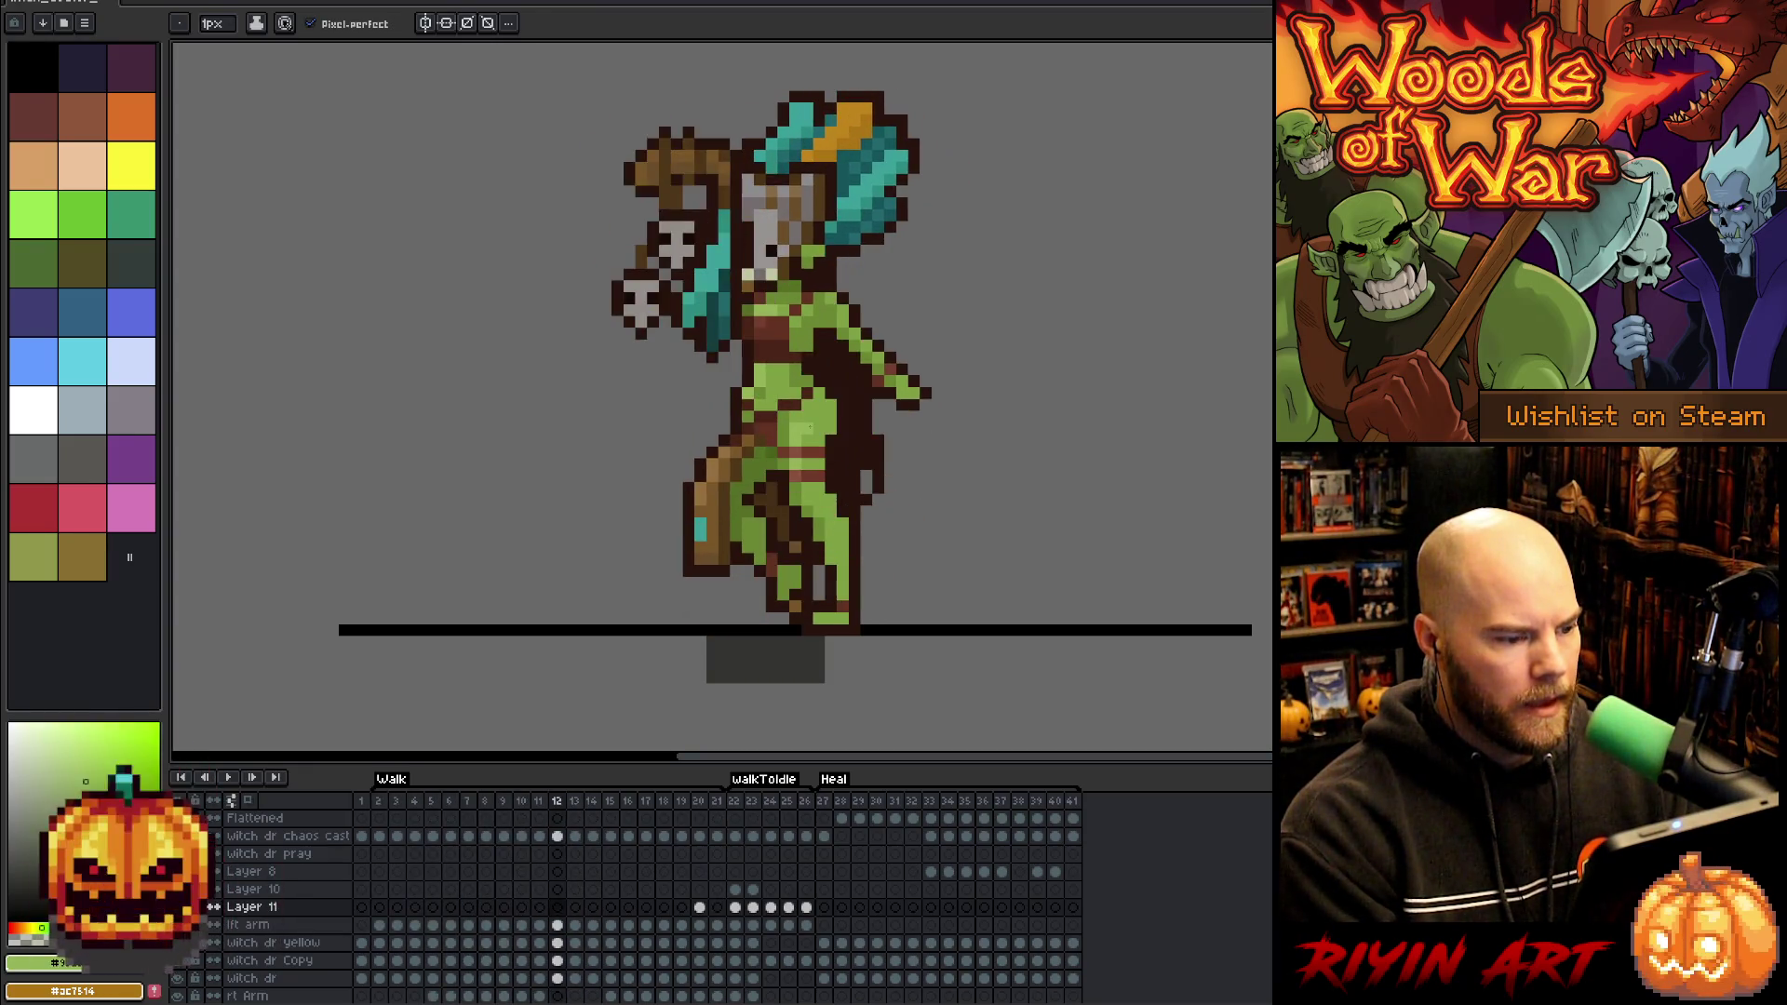
Step back and forth through walk frames 10 to 12
{"action": "key", "text": "i"}
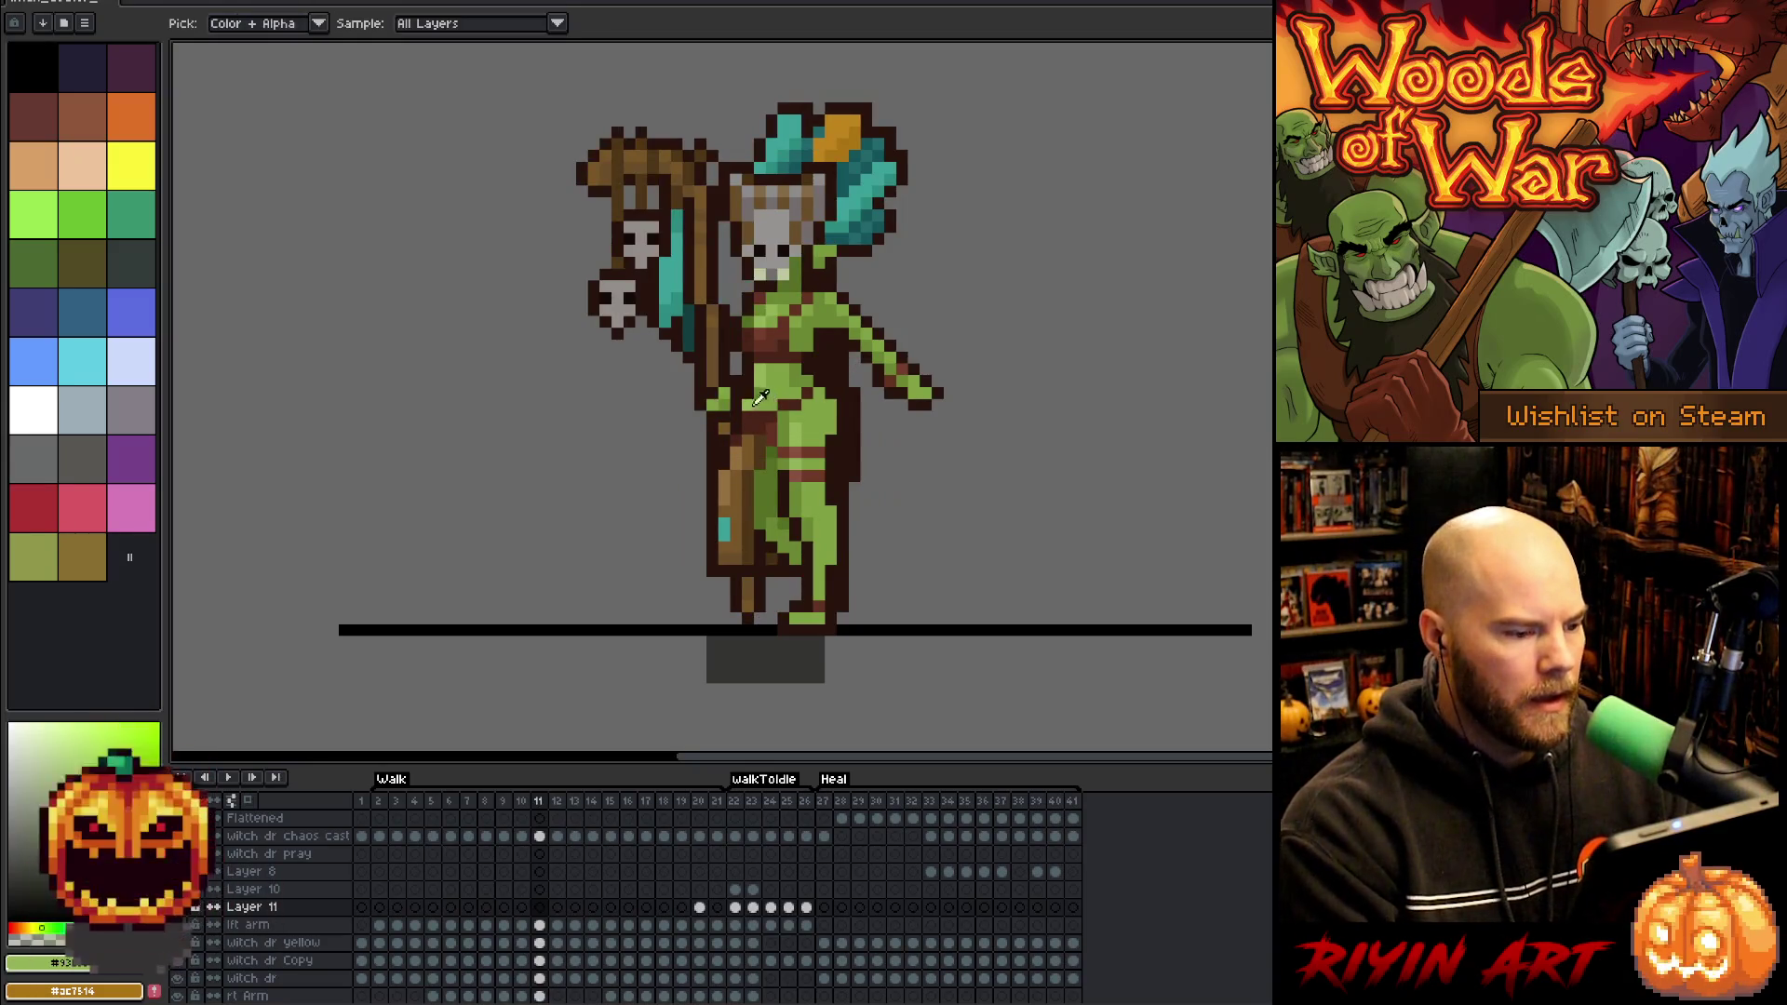
{"action": "key", "text": "comma"}
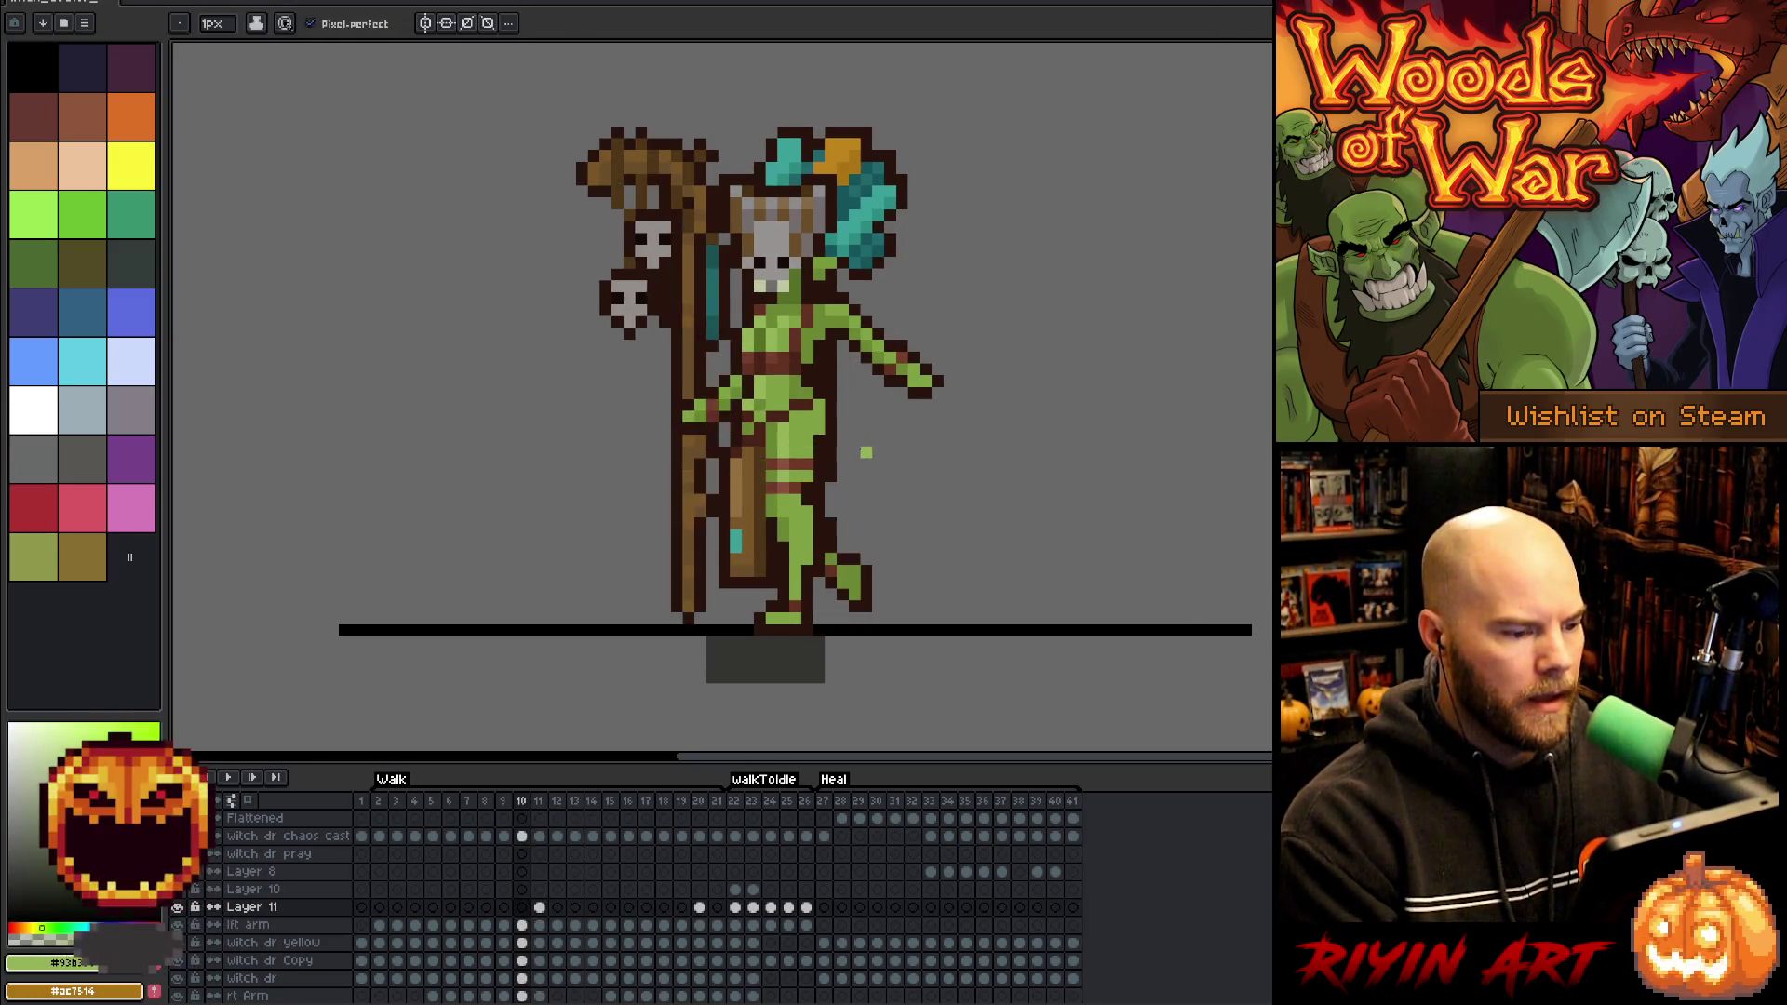
{"action": "key", "text": "period"}
{"action": "key", "text": "period"}
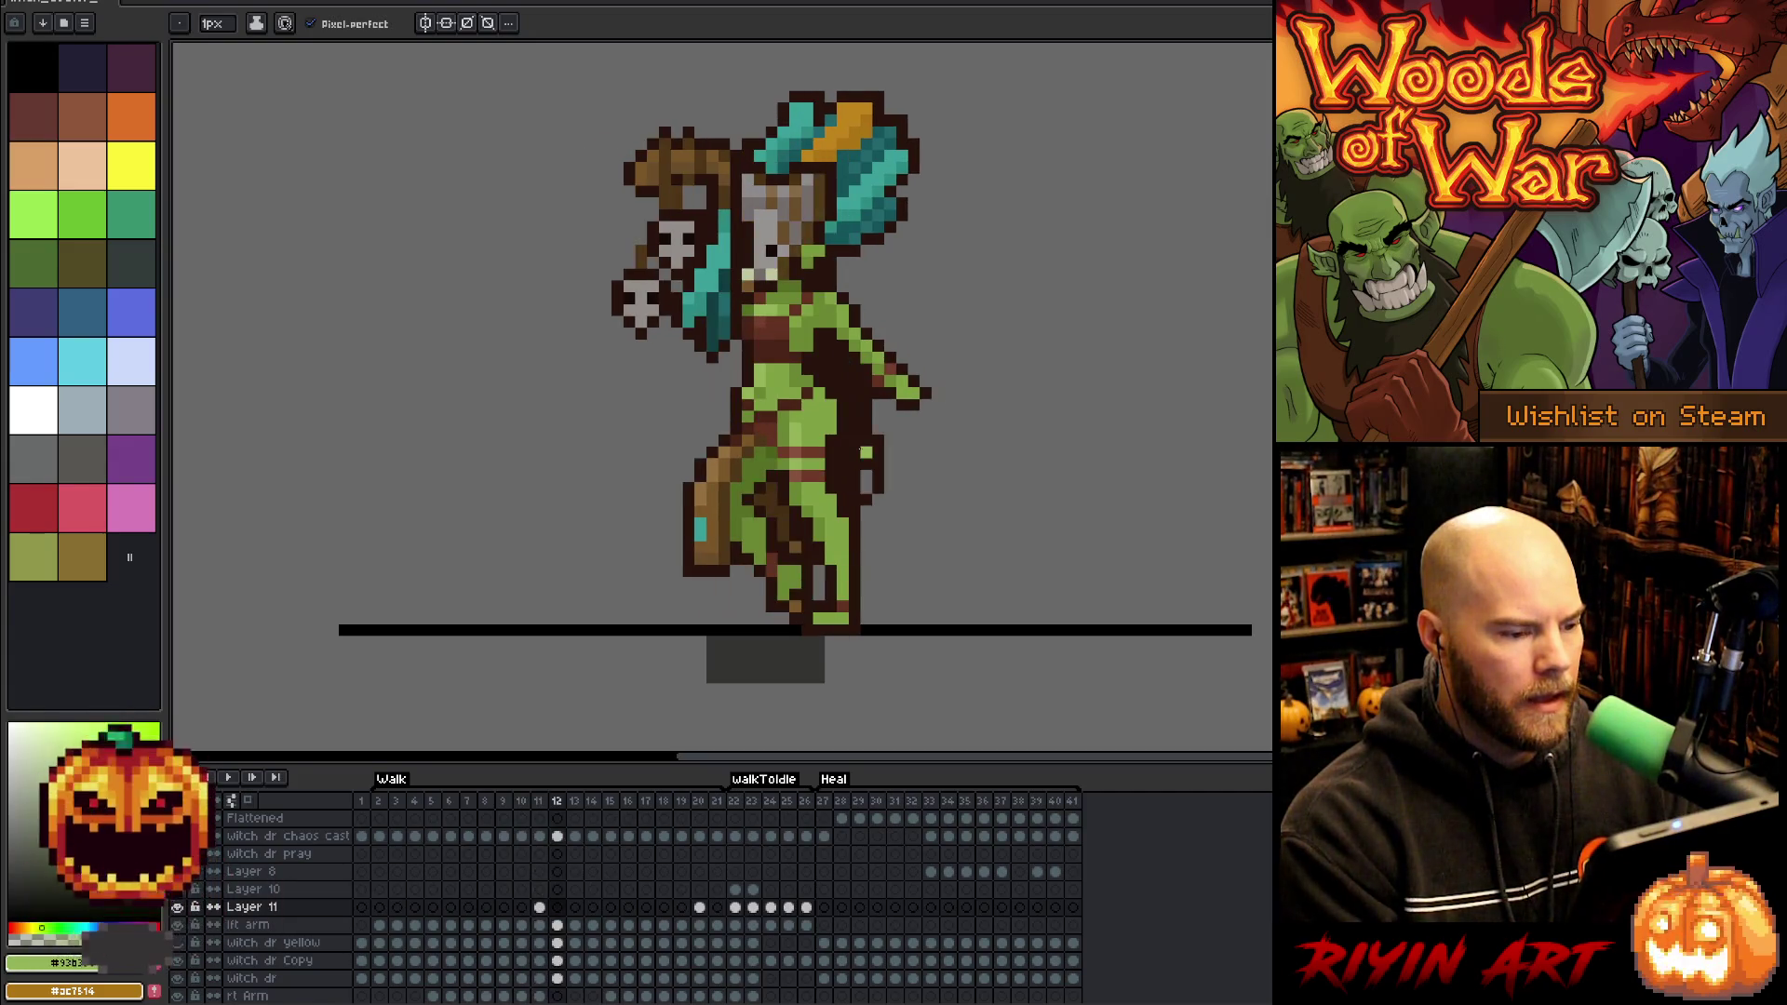
{"action": "key", "text": "comma"}
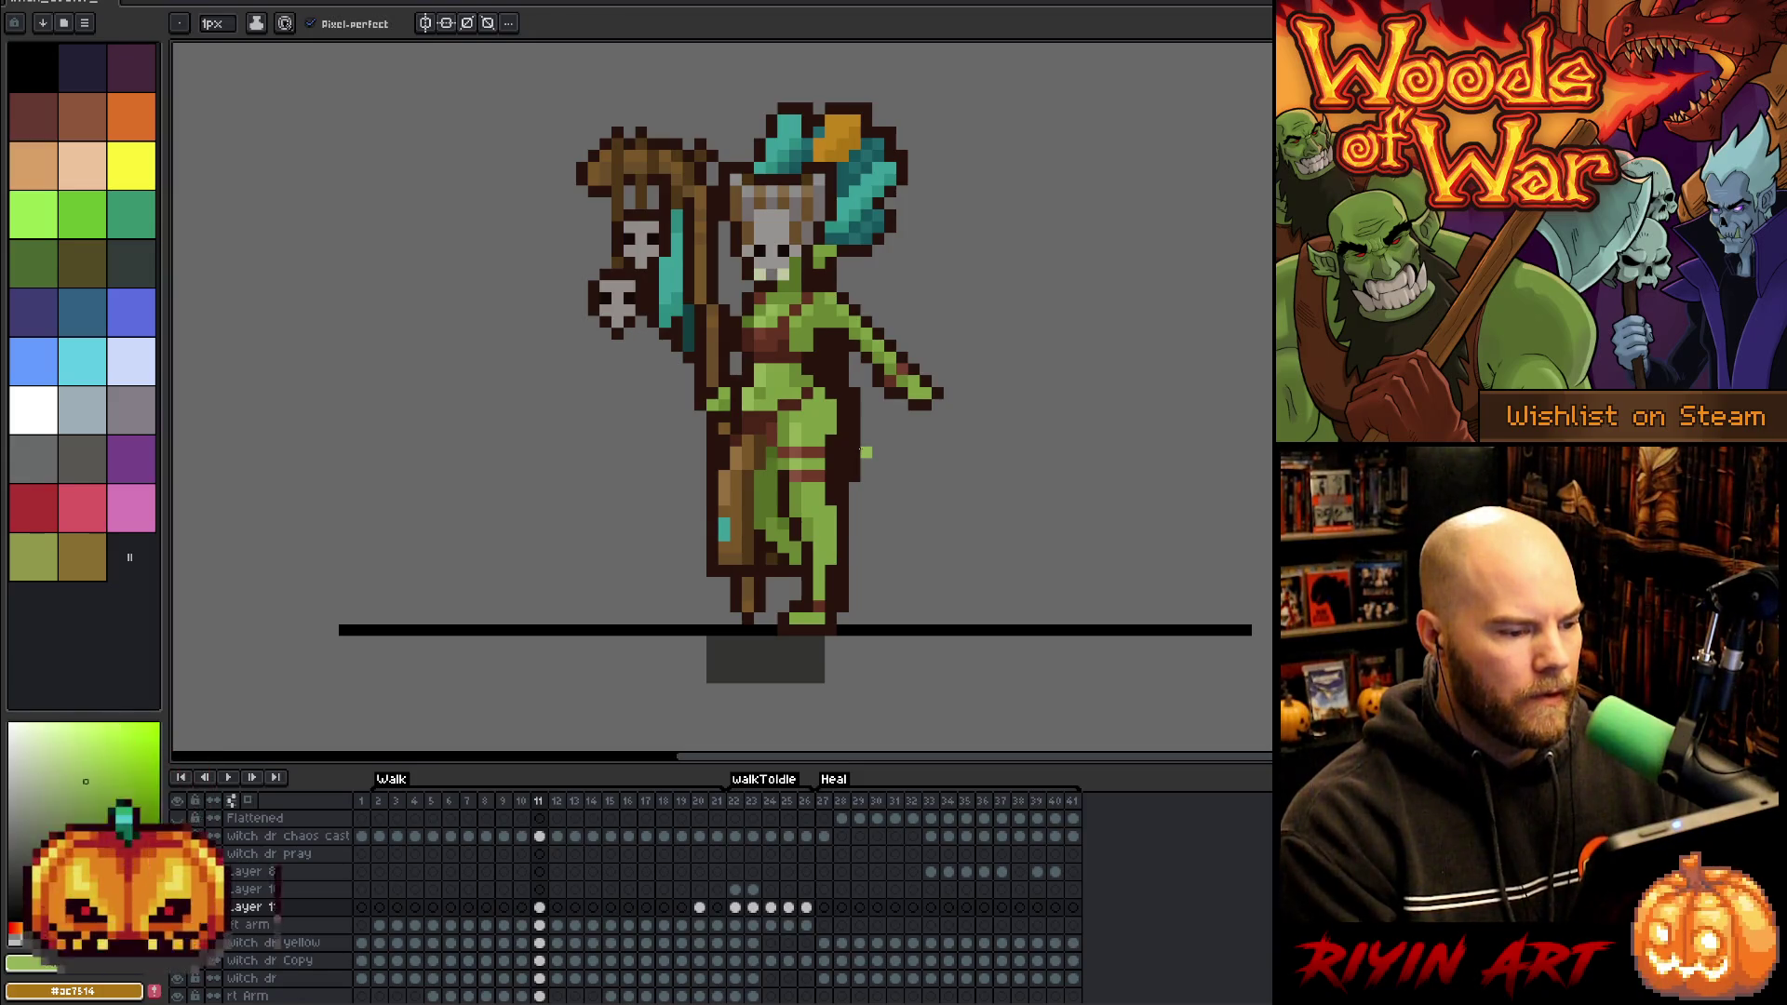
{"action": "key", "text": "comma"}
{"action": "key", "text": "period"}
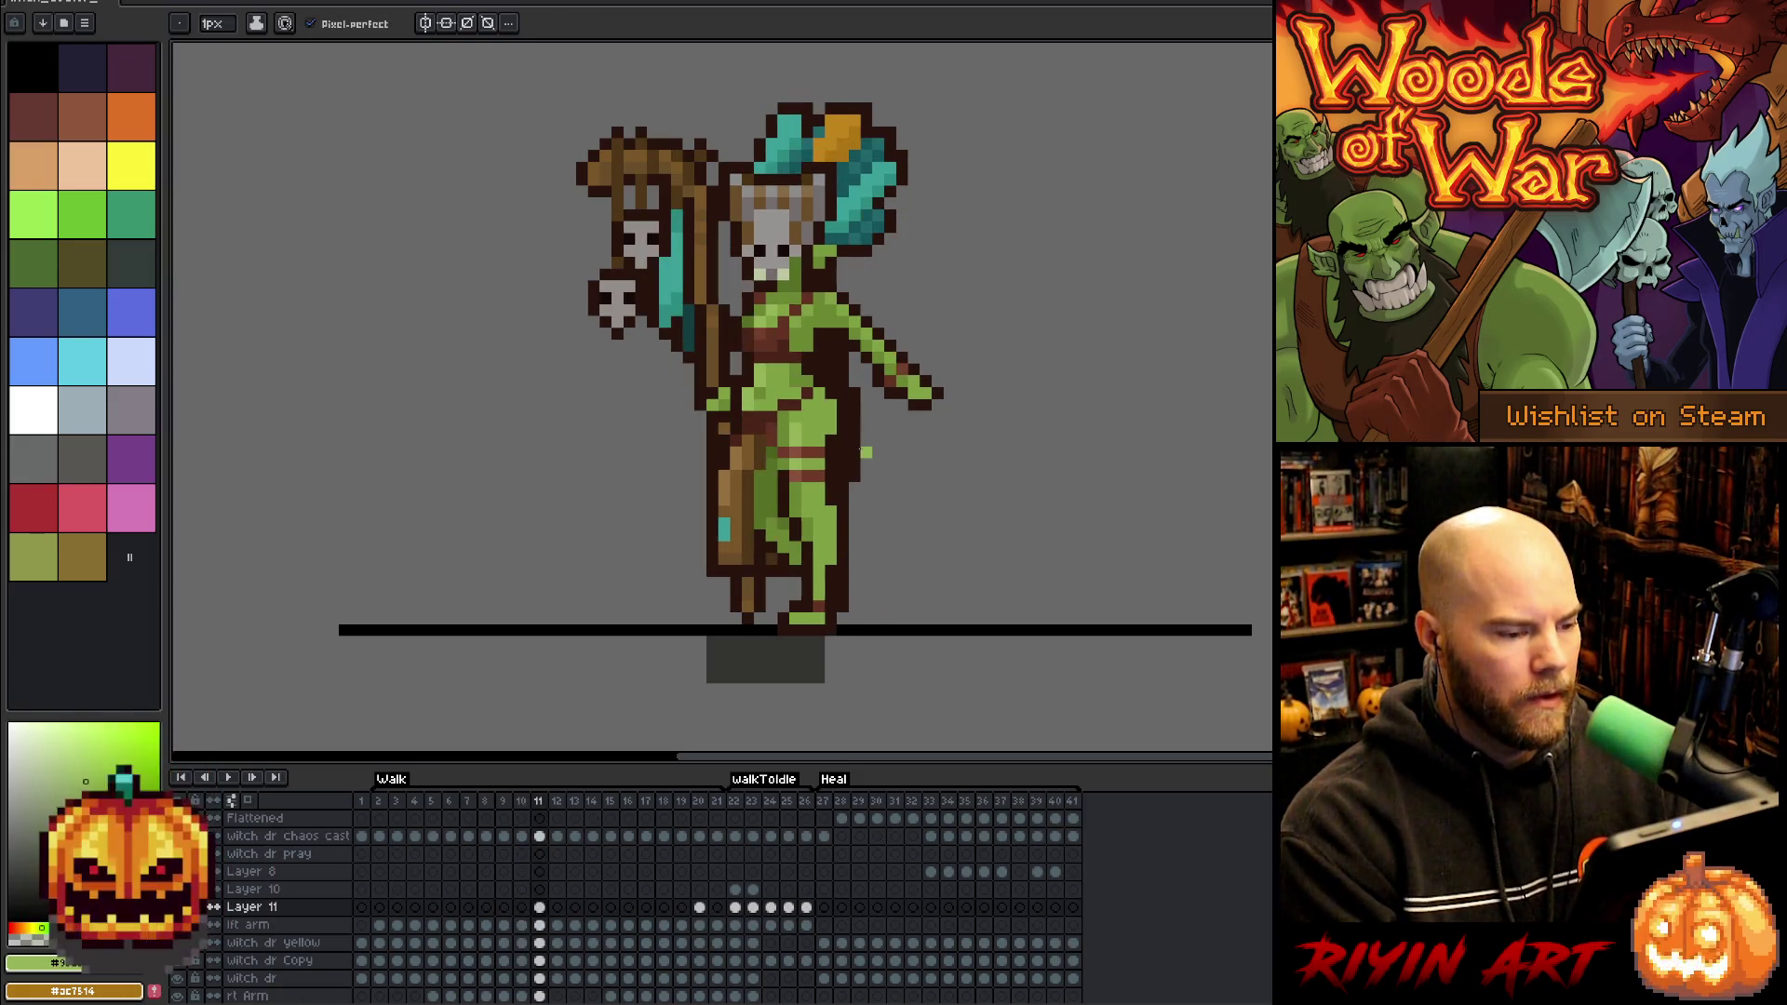
{"action": "key", "text": "period"}
Sample the goblin's body green and paint a touch-up pixel on frame 12
{"action": "key", "text": "alt"}
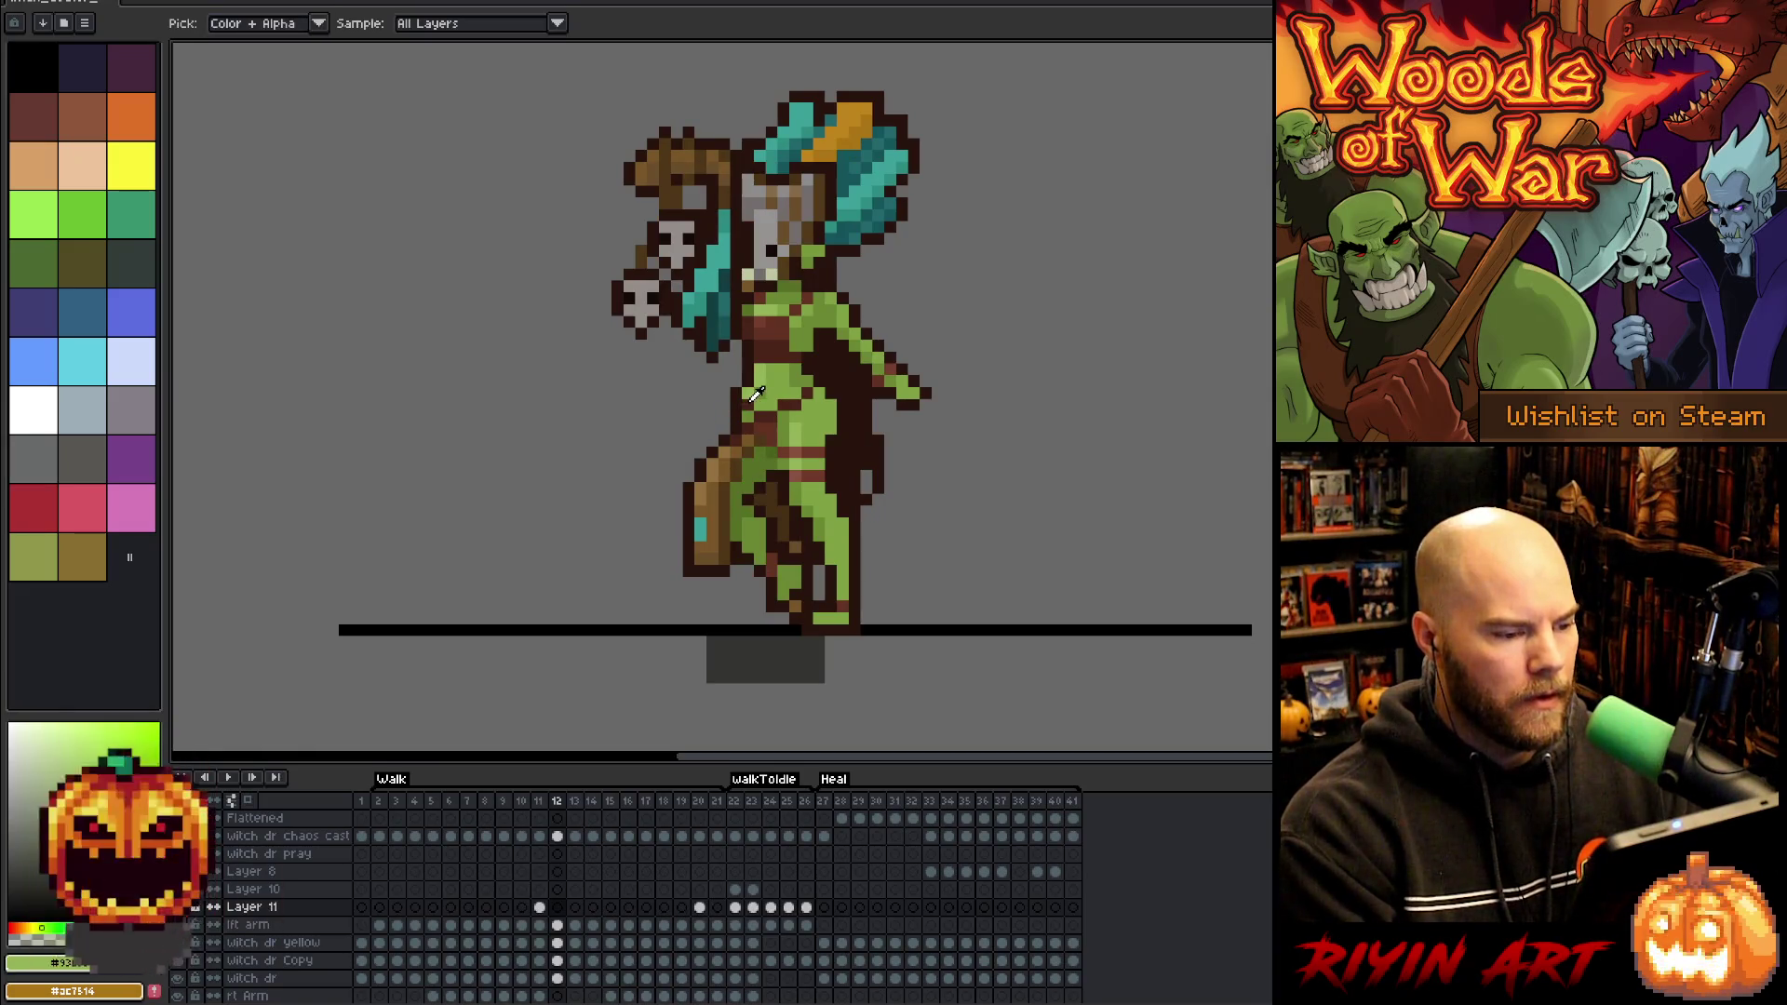
{"action": "left_click", "coordinate": [754, 398]}
{"action": "left_click", "coordinate": [754, 398], "text": "alt"}
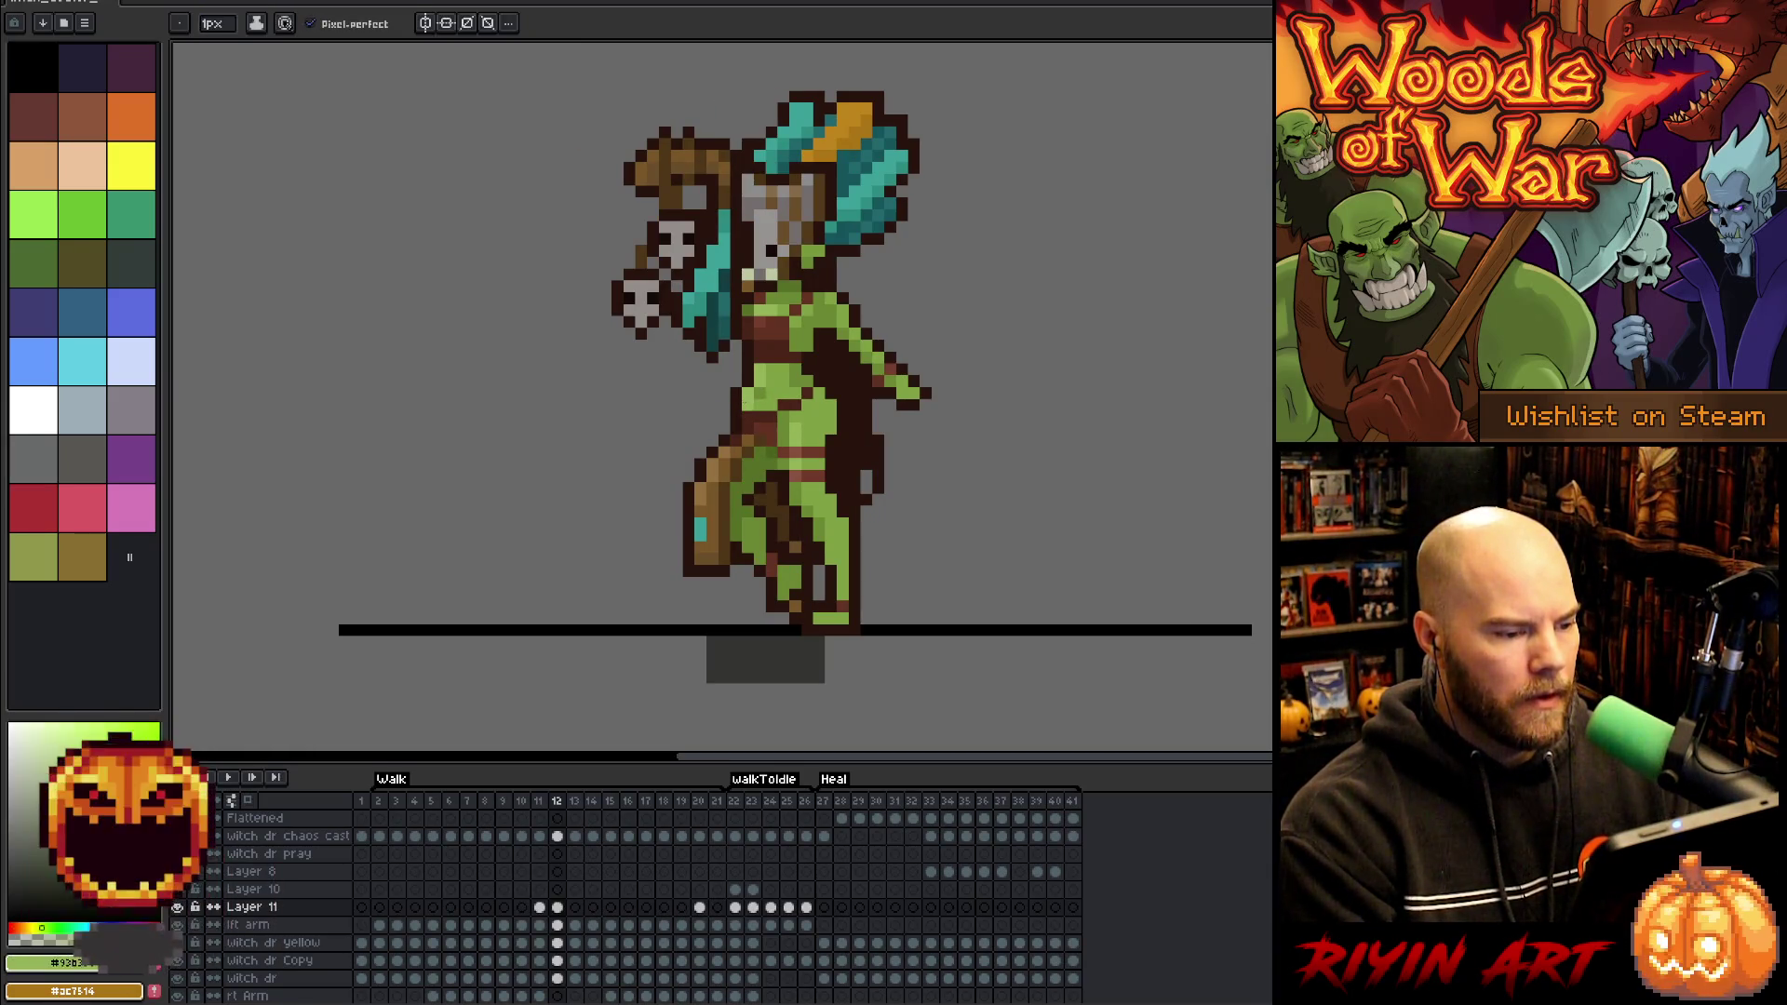
{"action": "key", "text": "period"}
{"action": "key", "text": "period"}
{"action": "key", "text": "period"}
{"action": "key", "text": "period"}
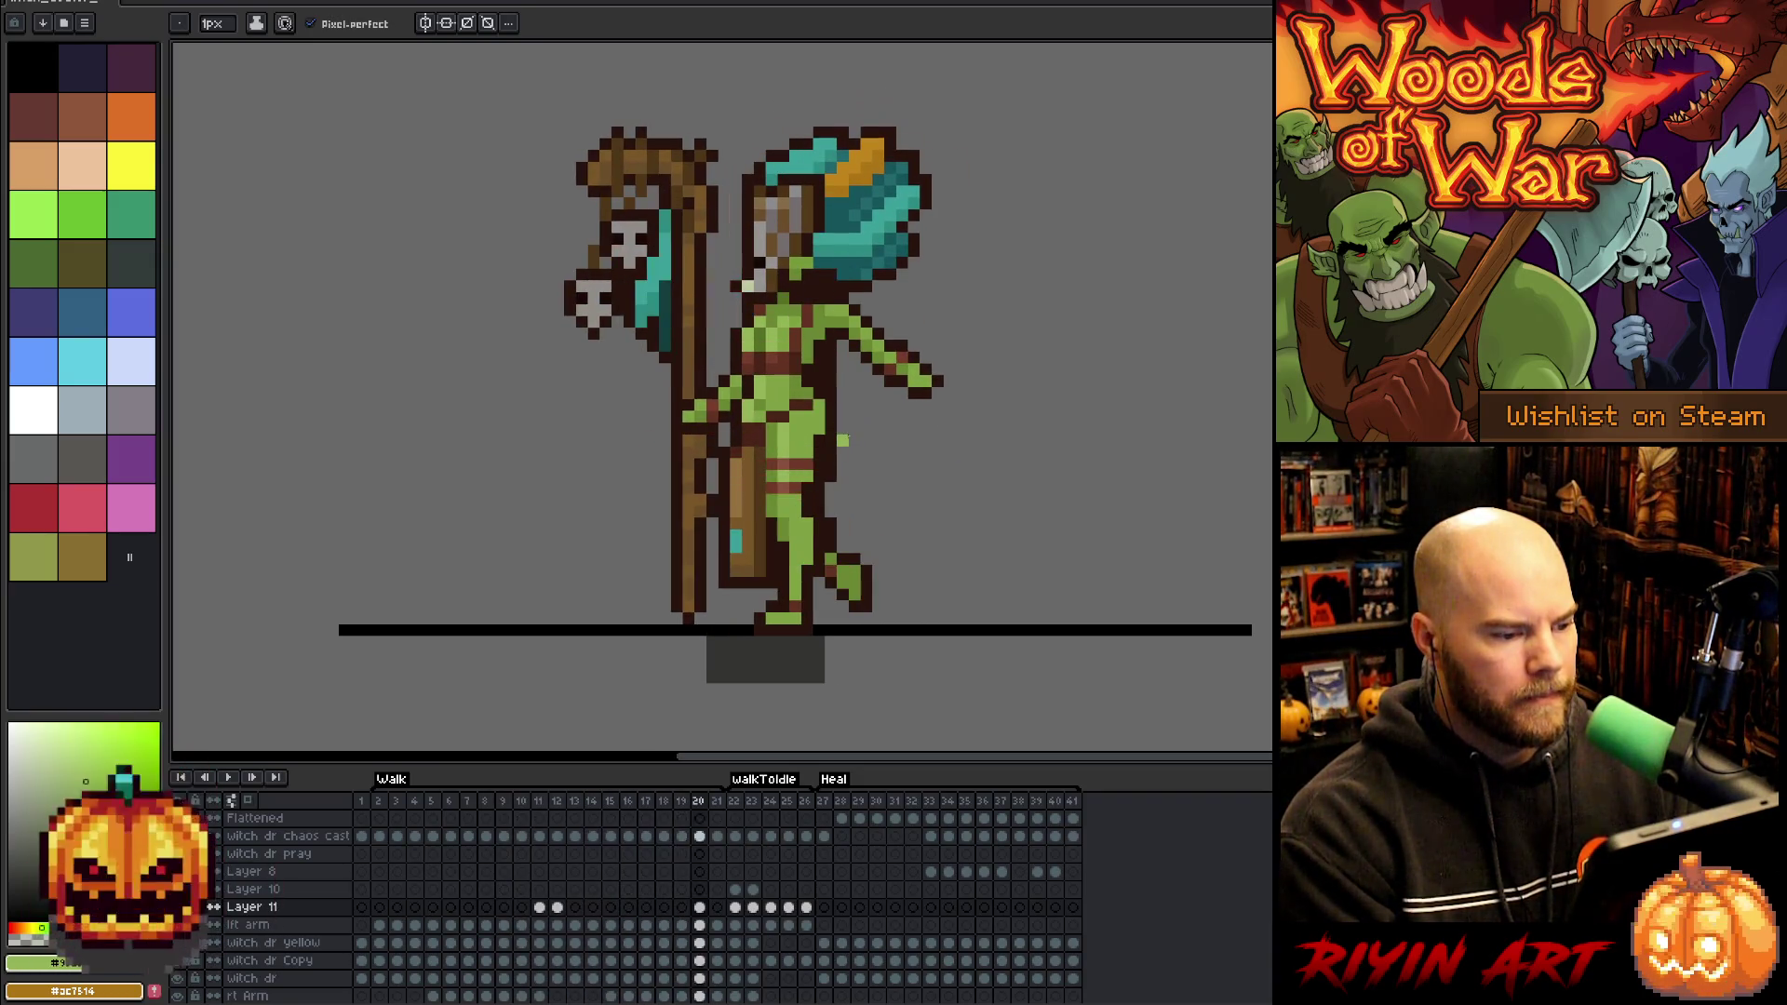
Draw a touch-up pixel on frame 2 of Layer 11
{"action": "key", "text": "alt"}
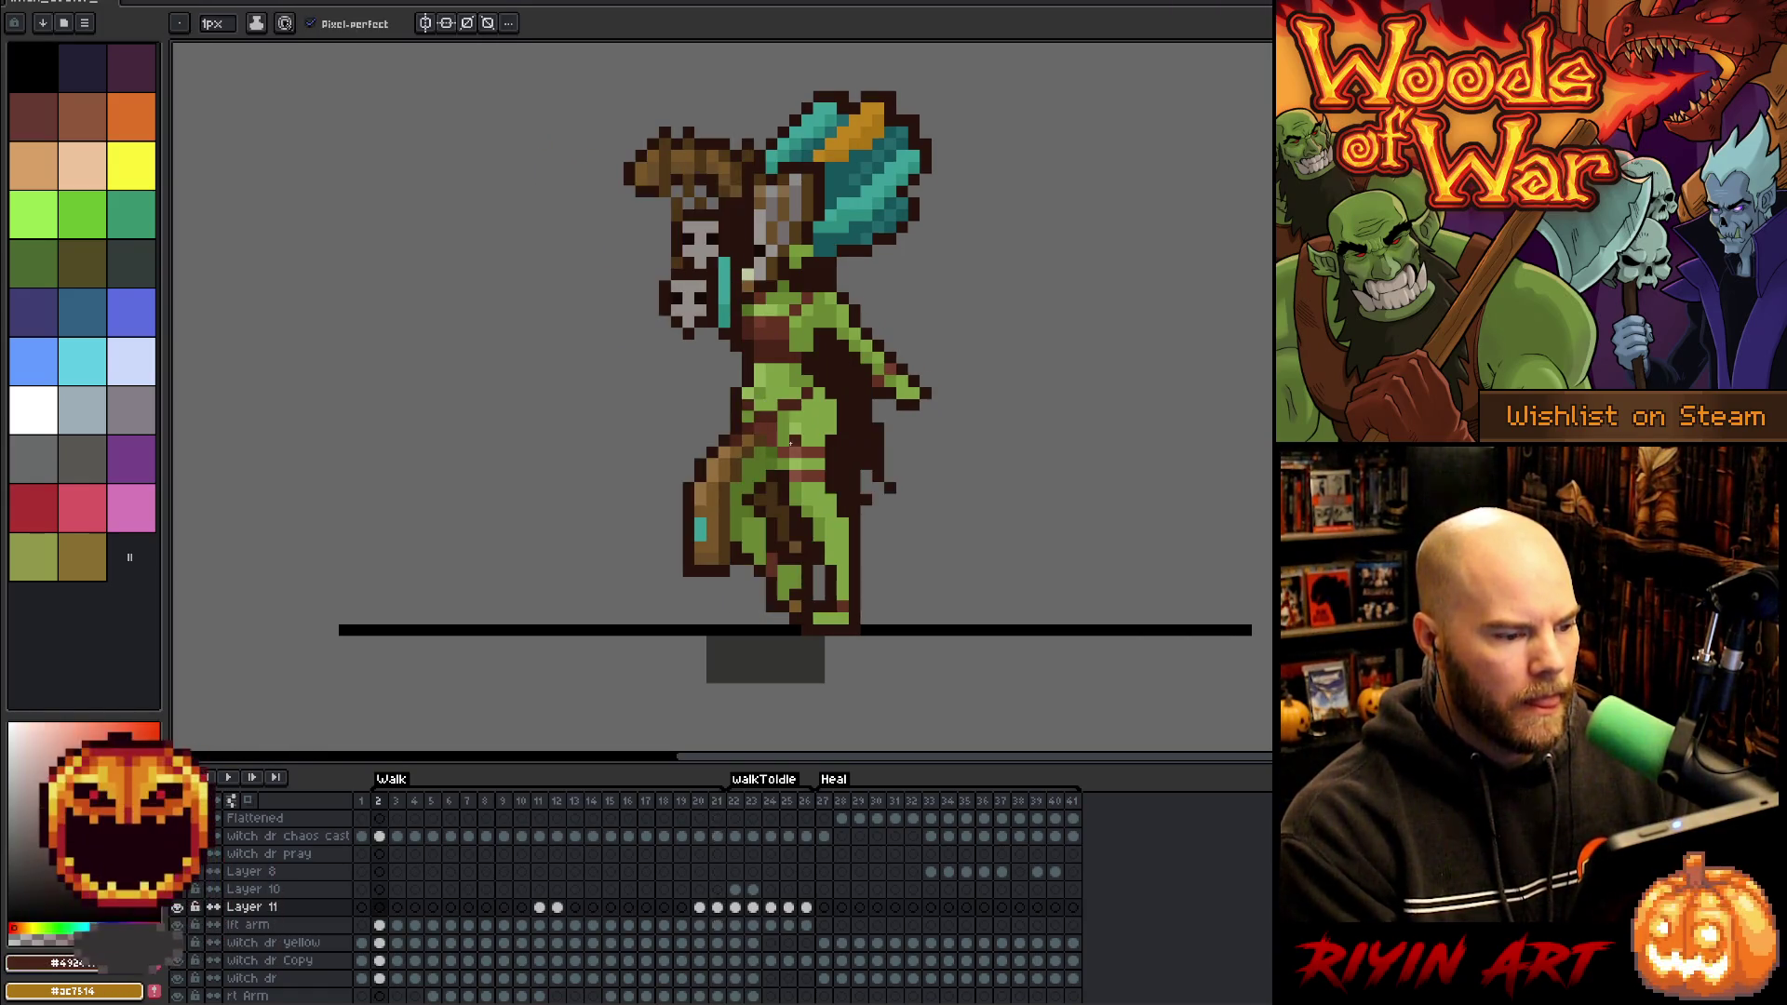
{"action": "key", "text": "alt"}
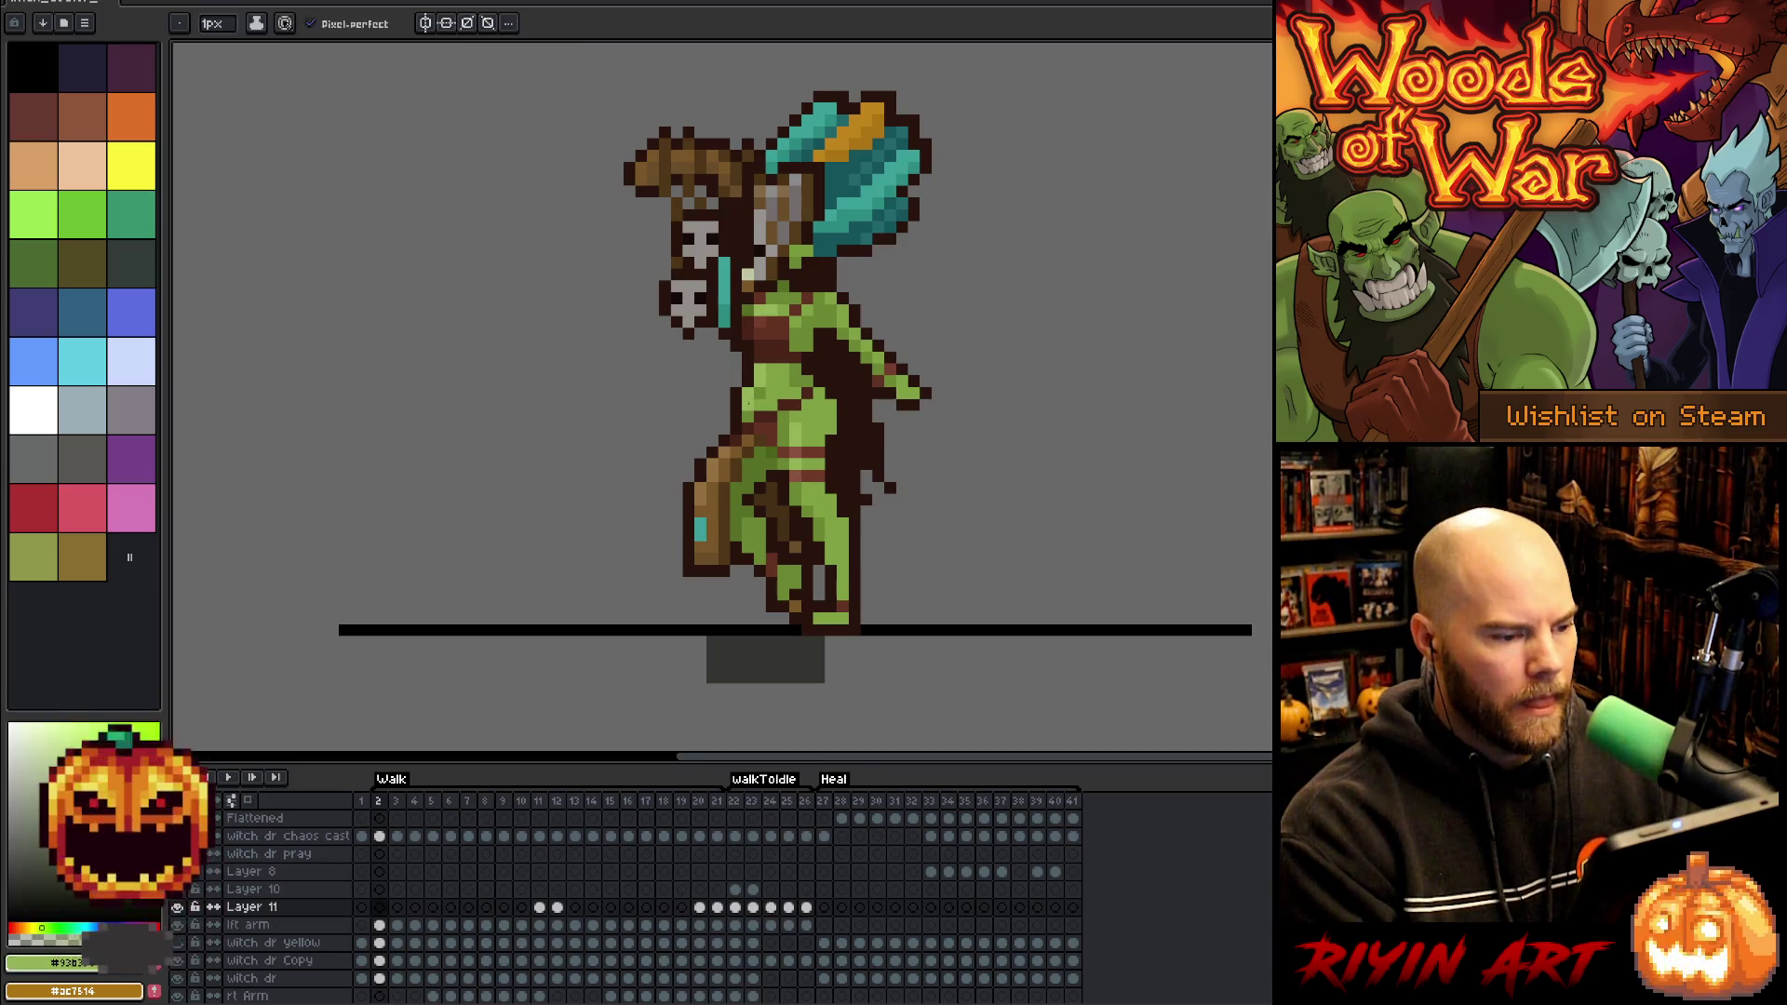
{"action": "key", "text": "alt"}
{"action": "left_click", "coordinate": [745, 416]}
Preview the walk animation, then sample the goblin's green skin colour
{"action": "key", "text": "Return"}
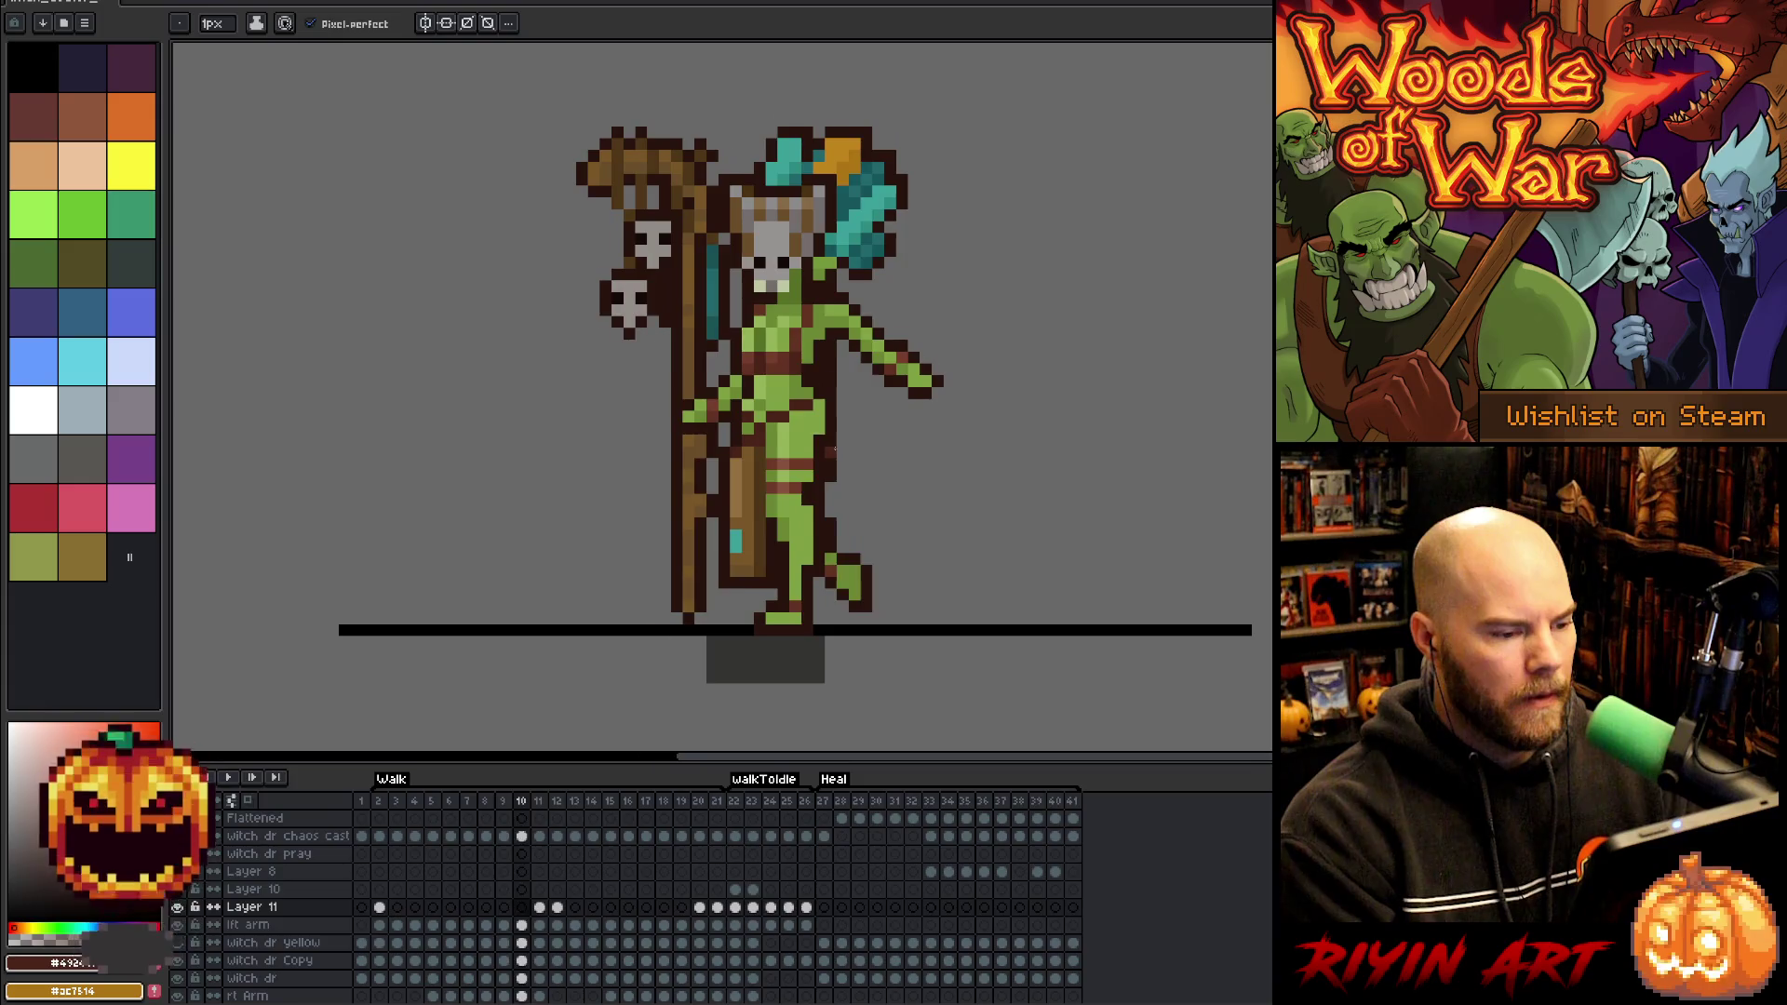
{"action": "key", "text": "Return"}
{"action": "key", "text": "alt"}
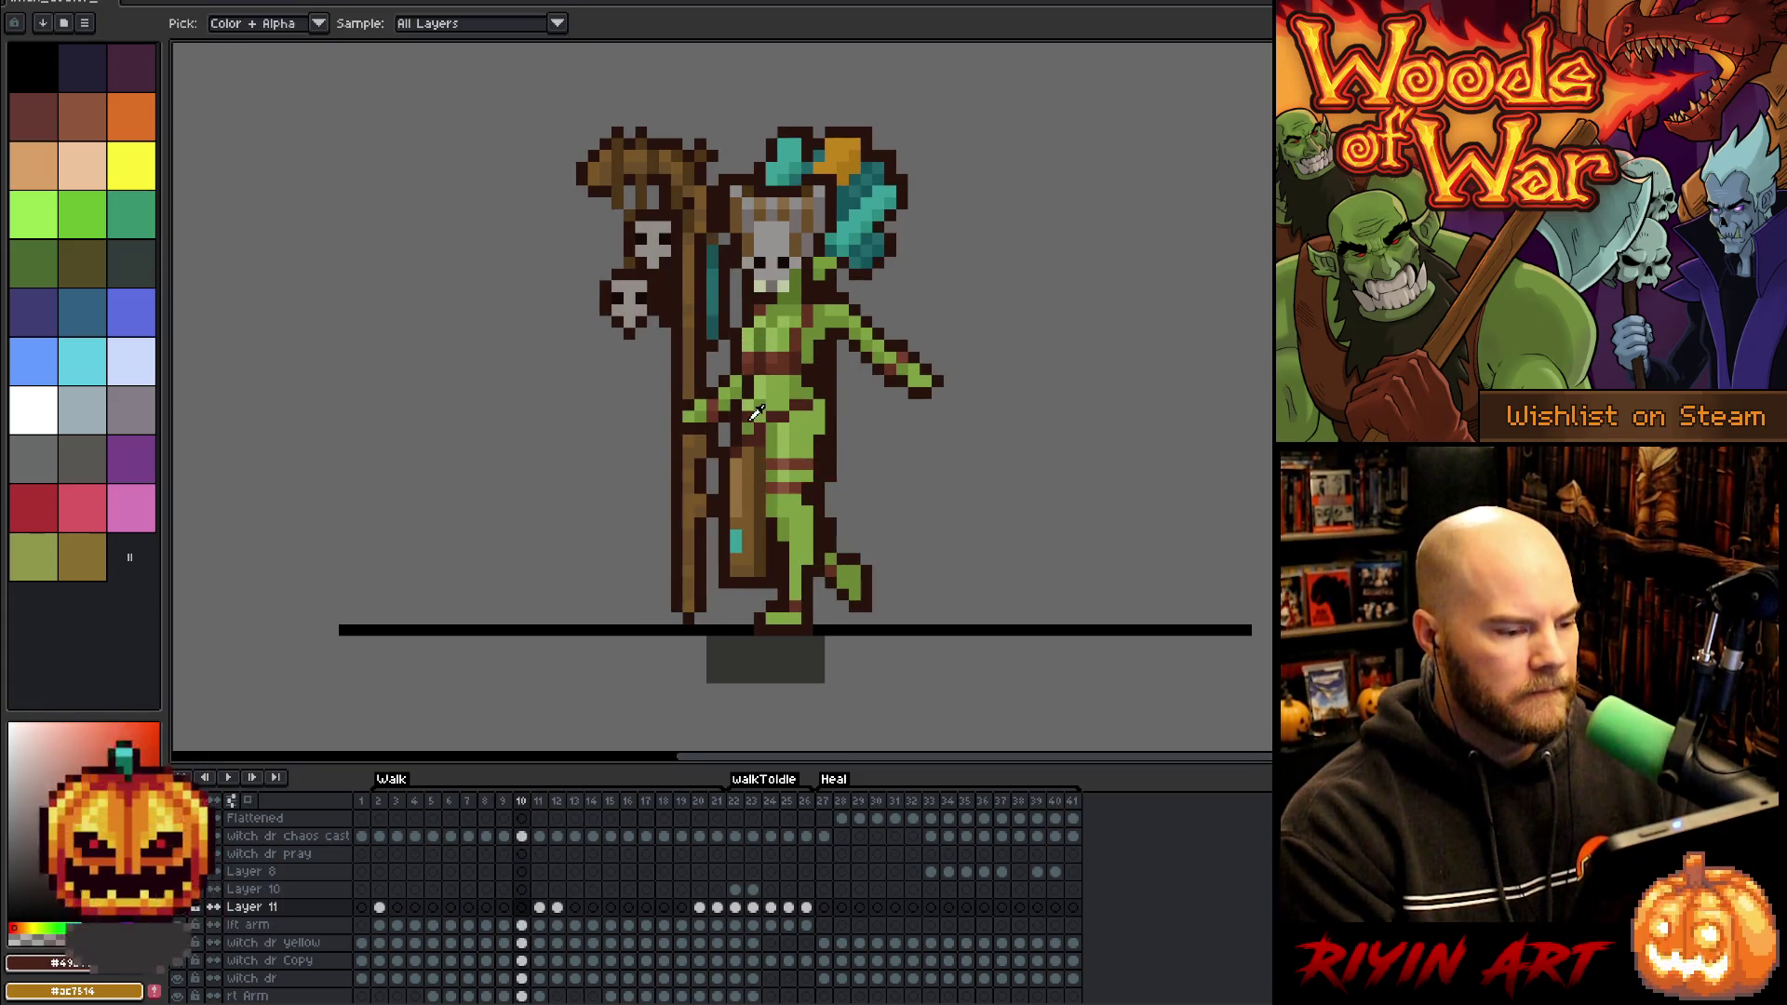
{"action": "left_click", "coordinate": [752, 417], "text": "alt"}
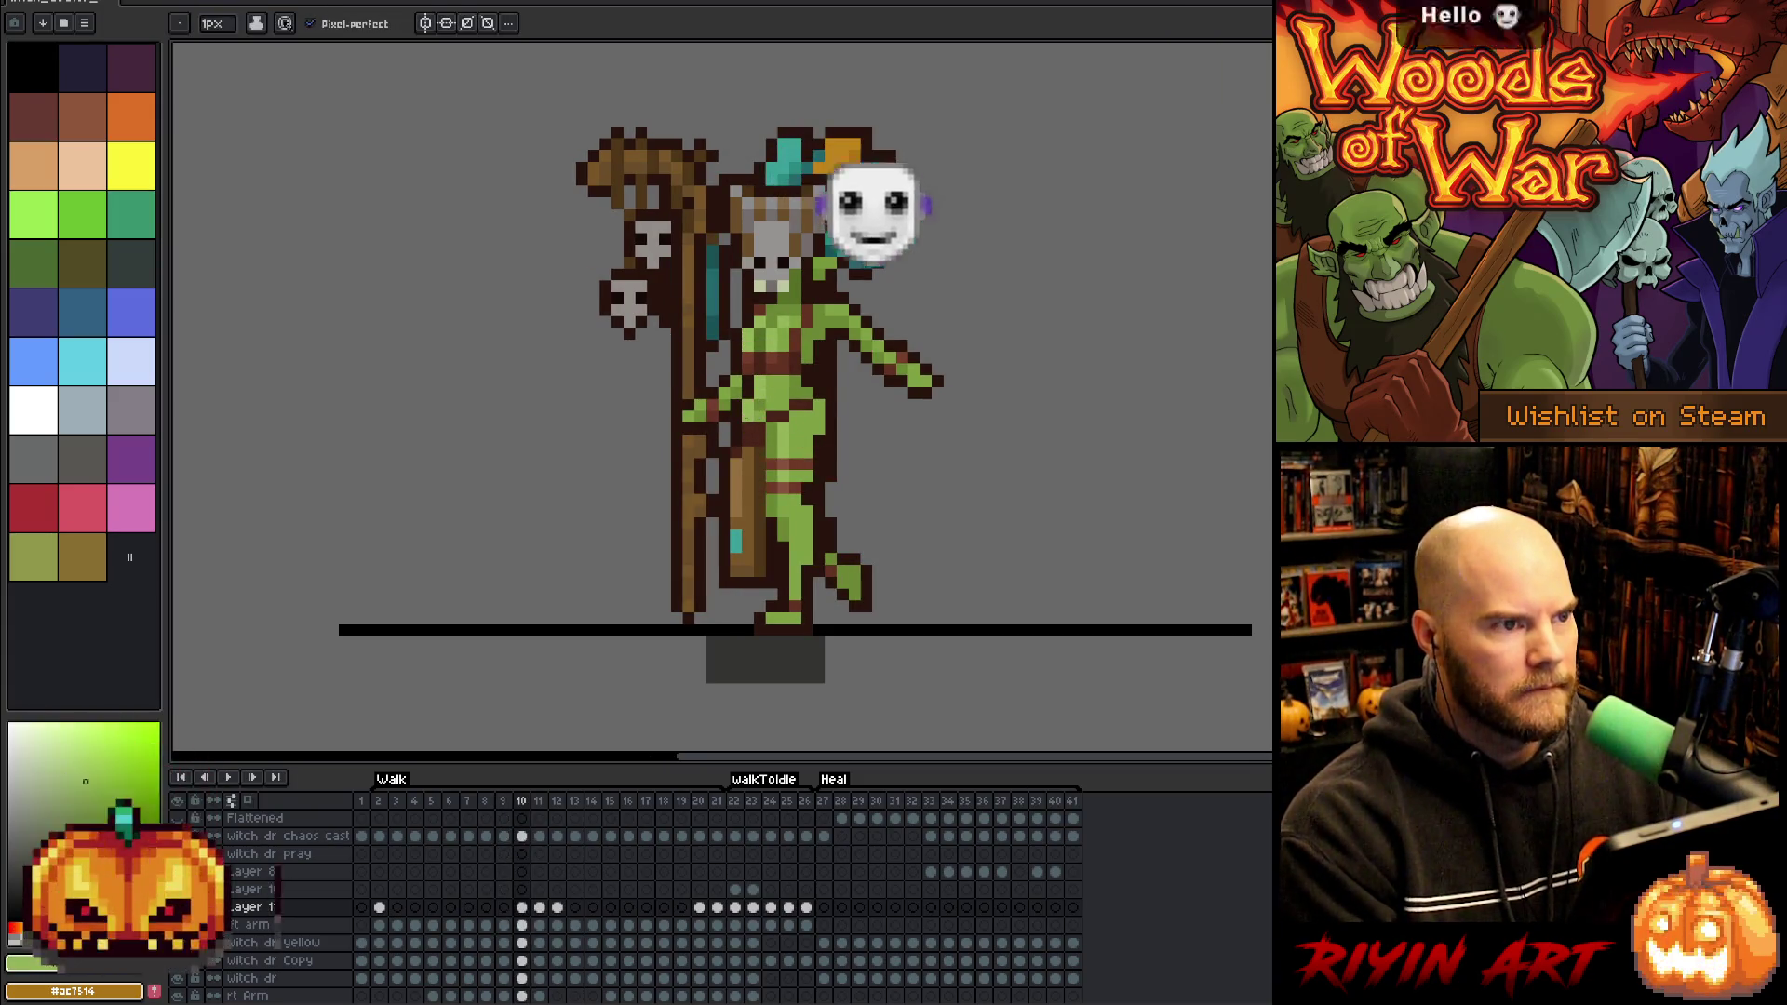
Save the sprite and preview the walk animation, stopping on frame 8
{"action": "right_click", "coordinate": [1020, 475]}
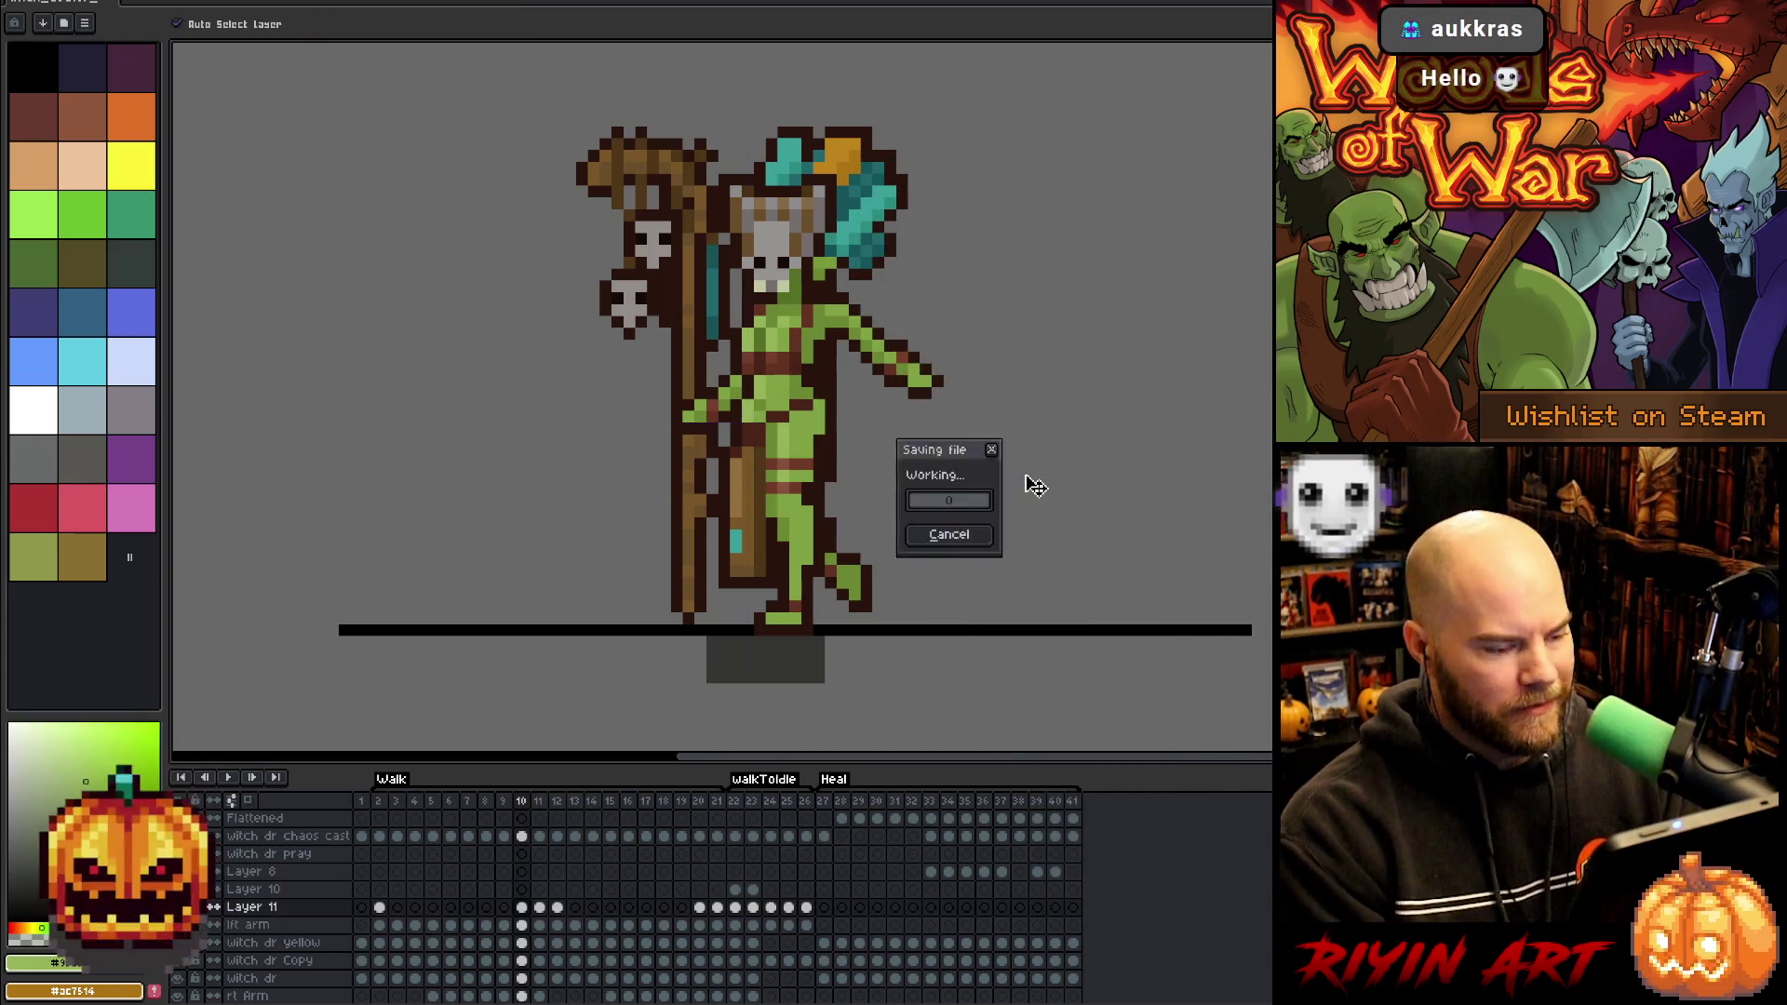
{"action": "key", "text": "Escape"}
{"action": "key", "text": "Return"}
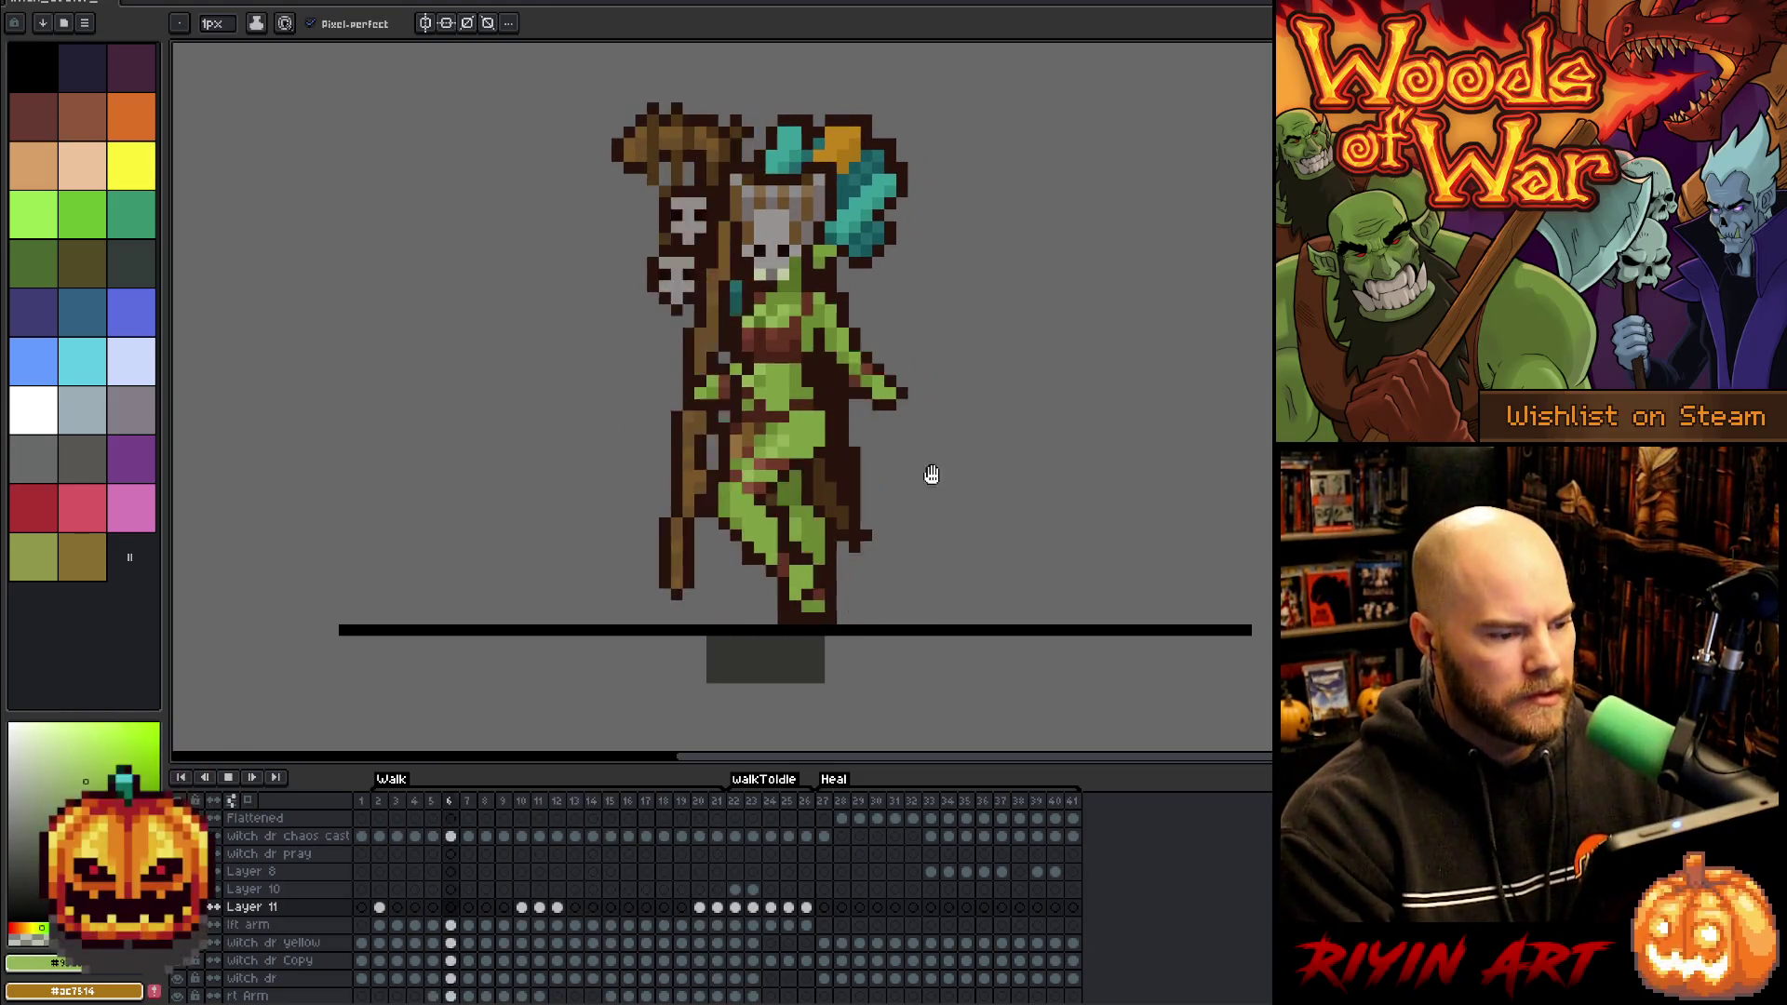
{"action": "key", "text": "Return"}
Pick dark brown and add touch-ups on Layer 11 across walk frames 9 to 19
{"action": "left_click", "coordinate": [749, 428], "text": "alt"}
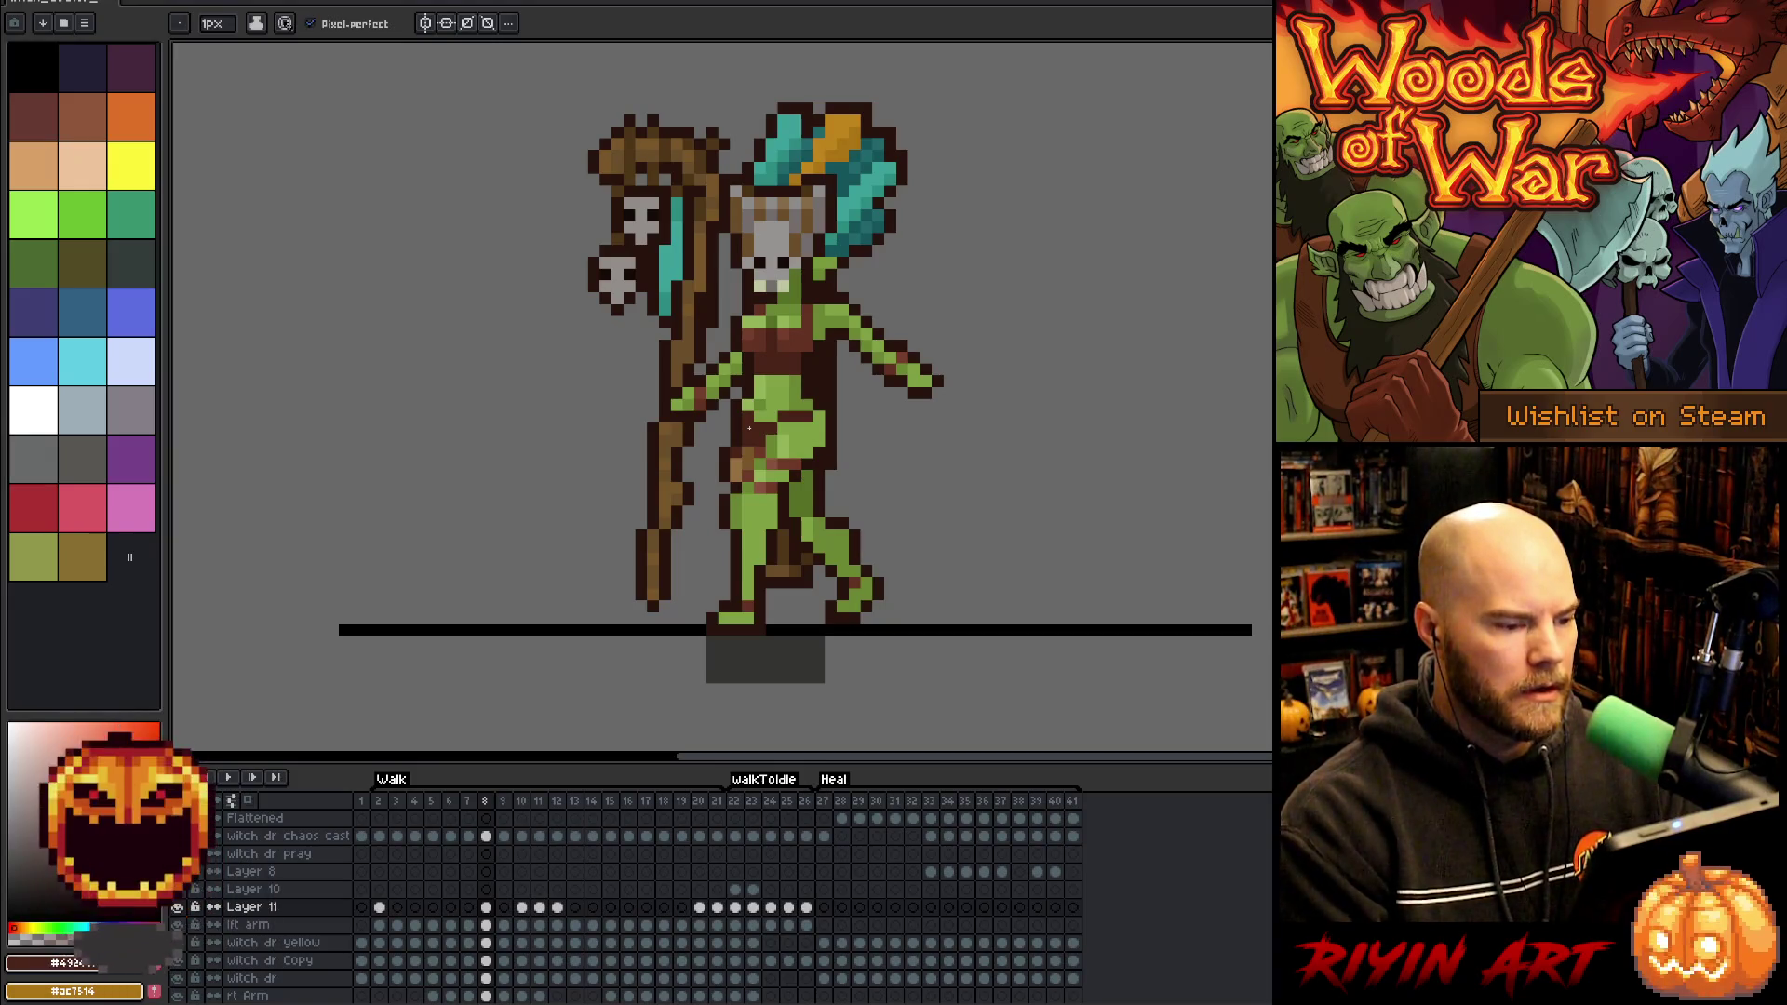
{"action": "key", "text": "Right"}
{"action": "key", "text": "Left"}
{"action": "key", "text": "Right"}
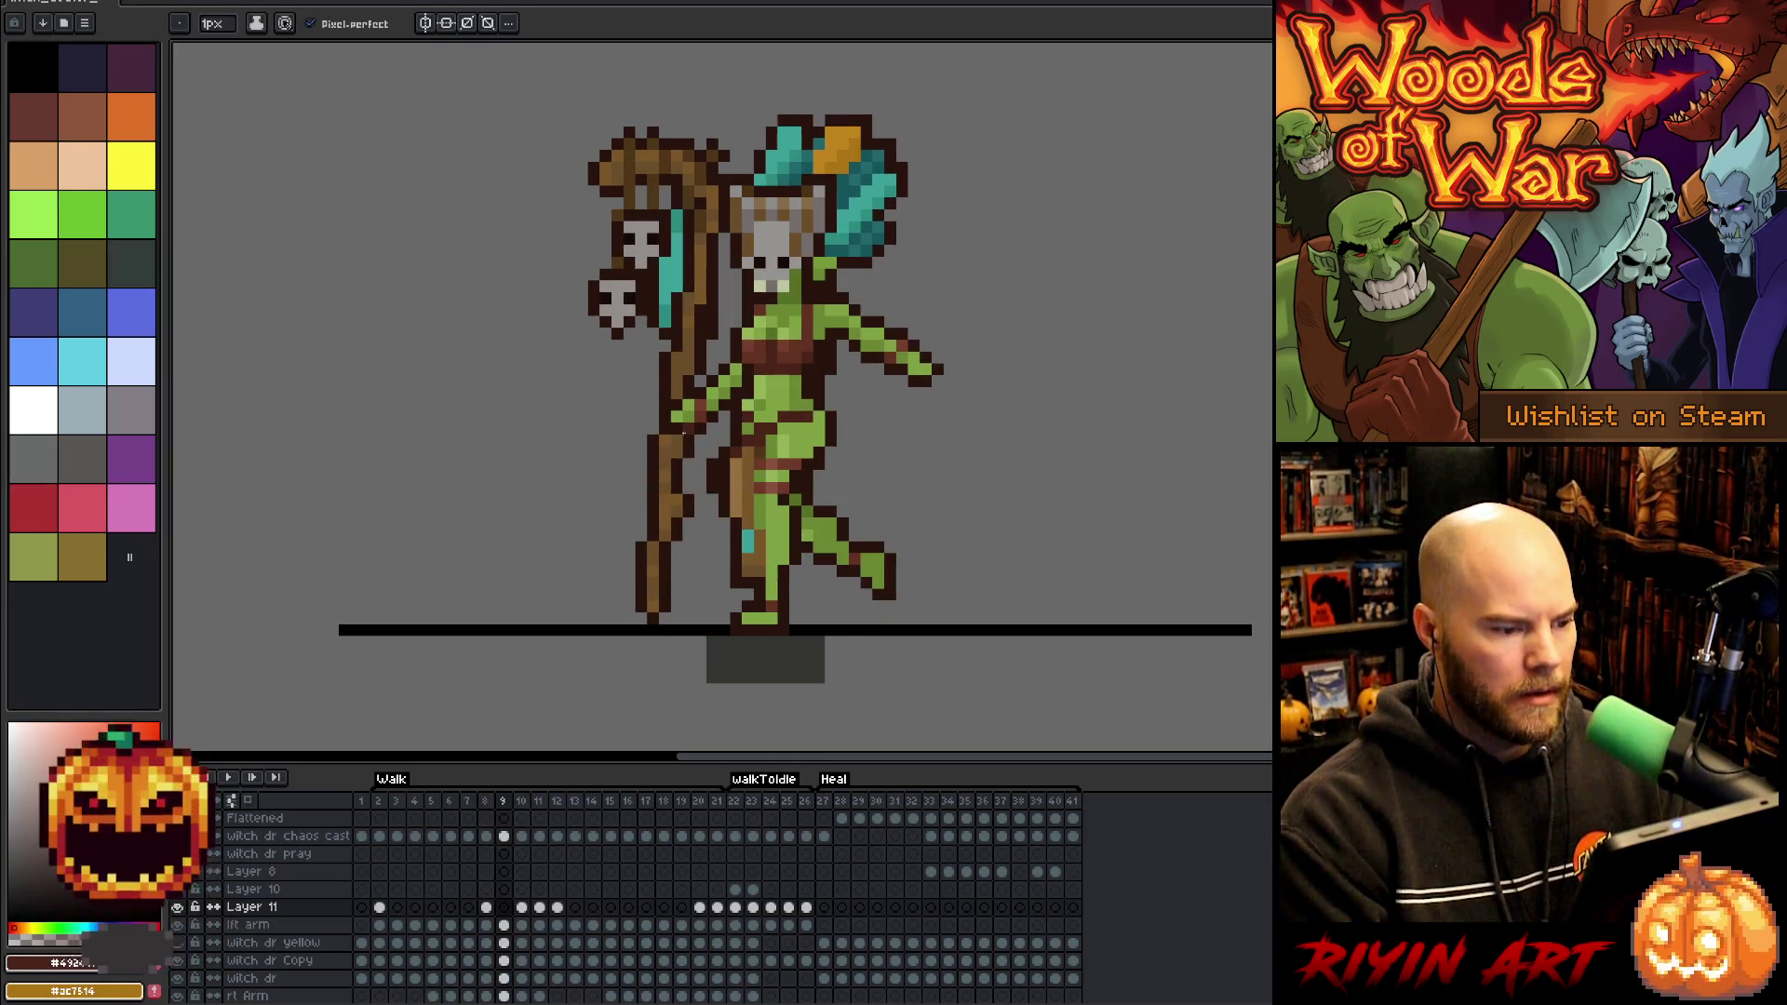
{"action": "key", "text": "Right"}
{"action": "key", "text": "Right"}
{"action": "key", "text": "Right"}
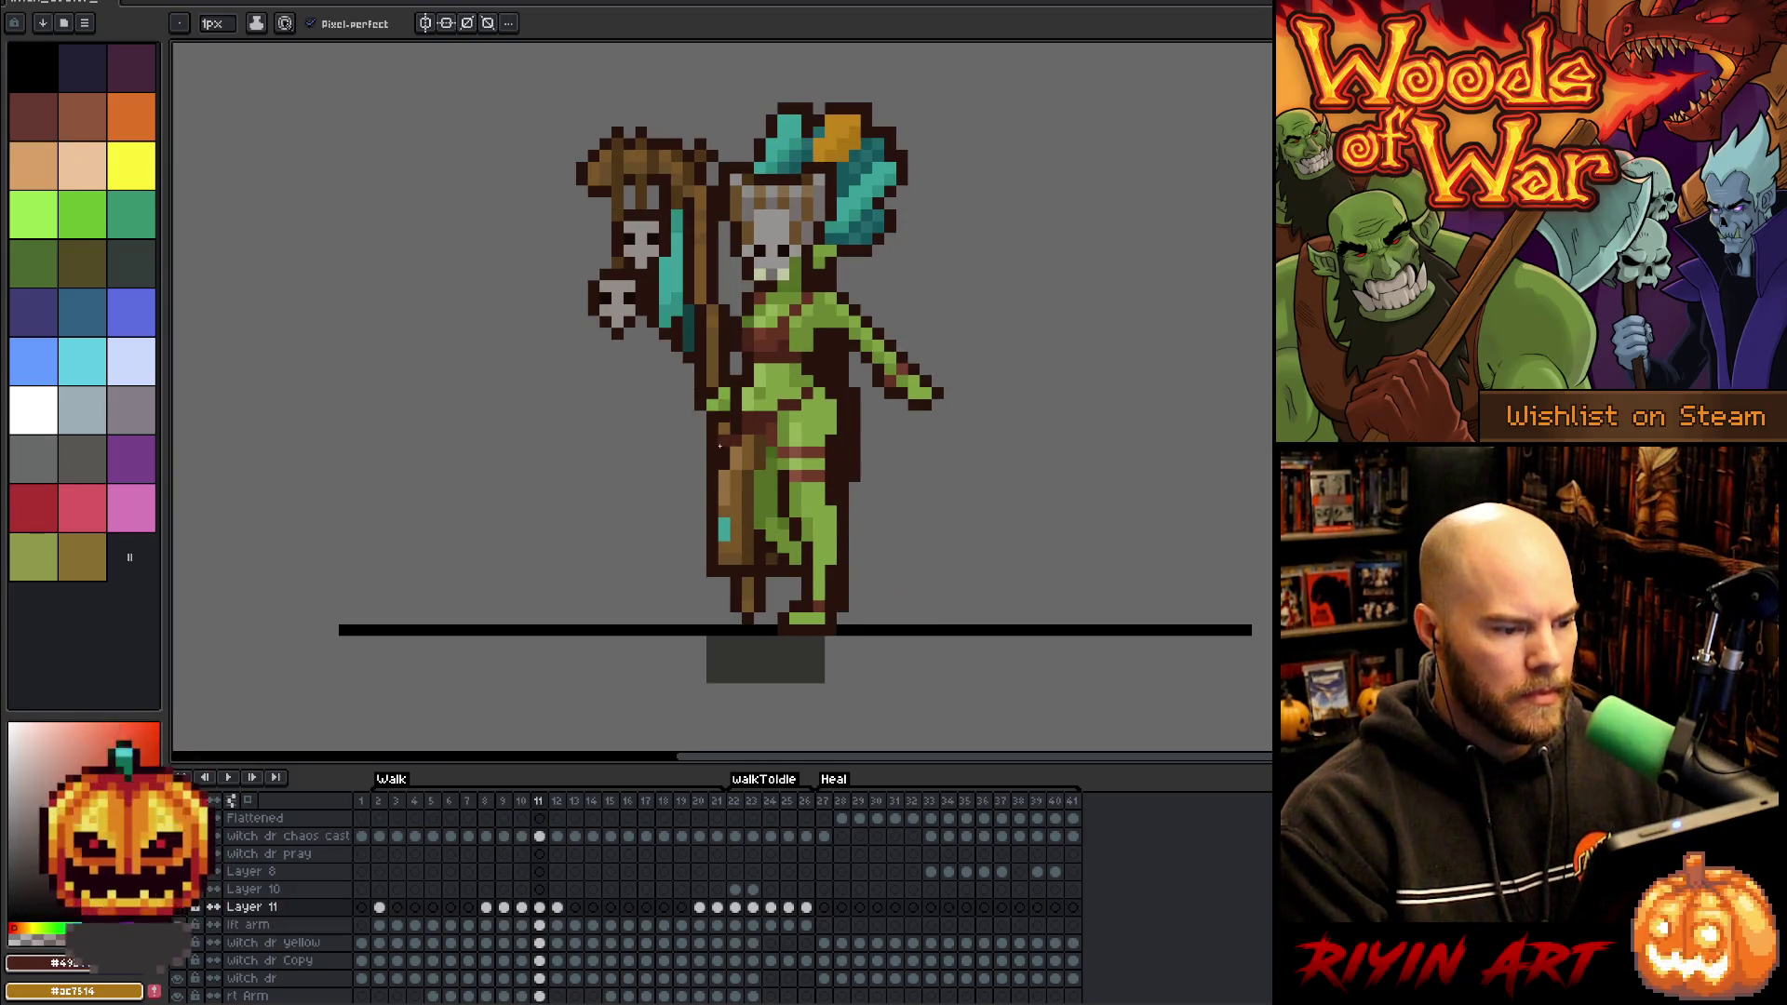
{"action": "key", "text": "Right"}
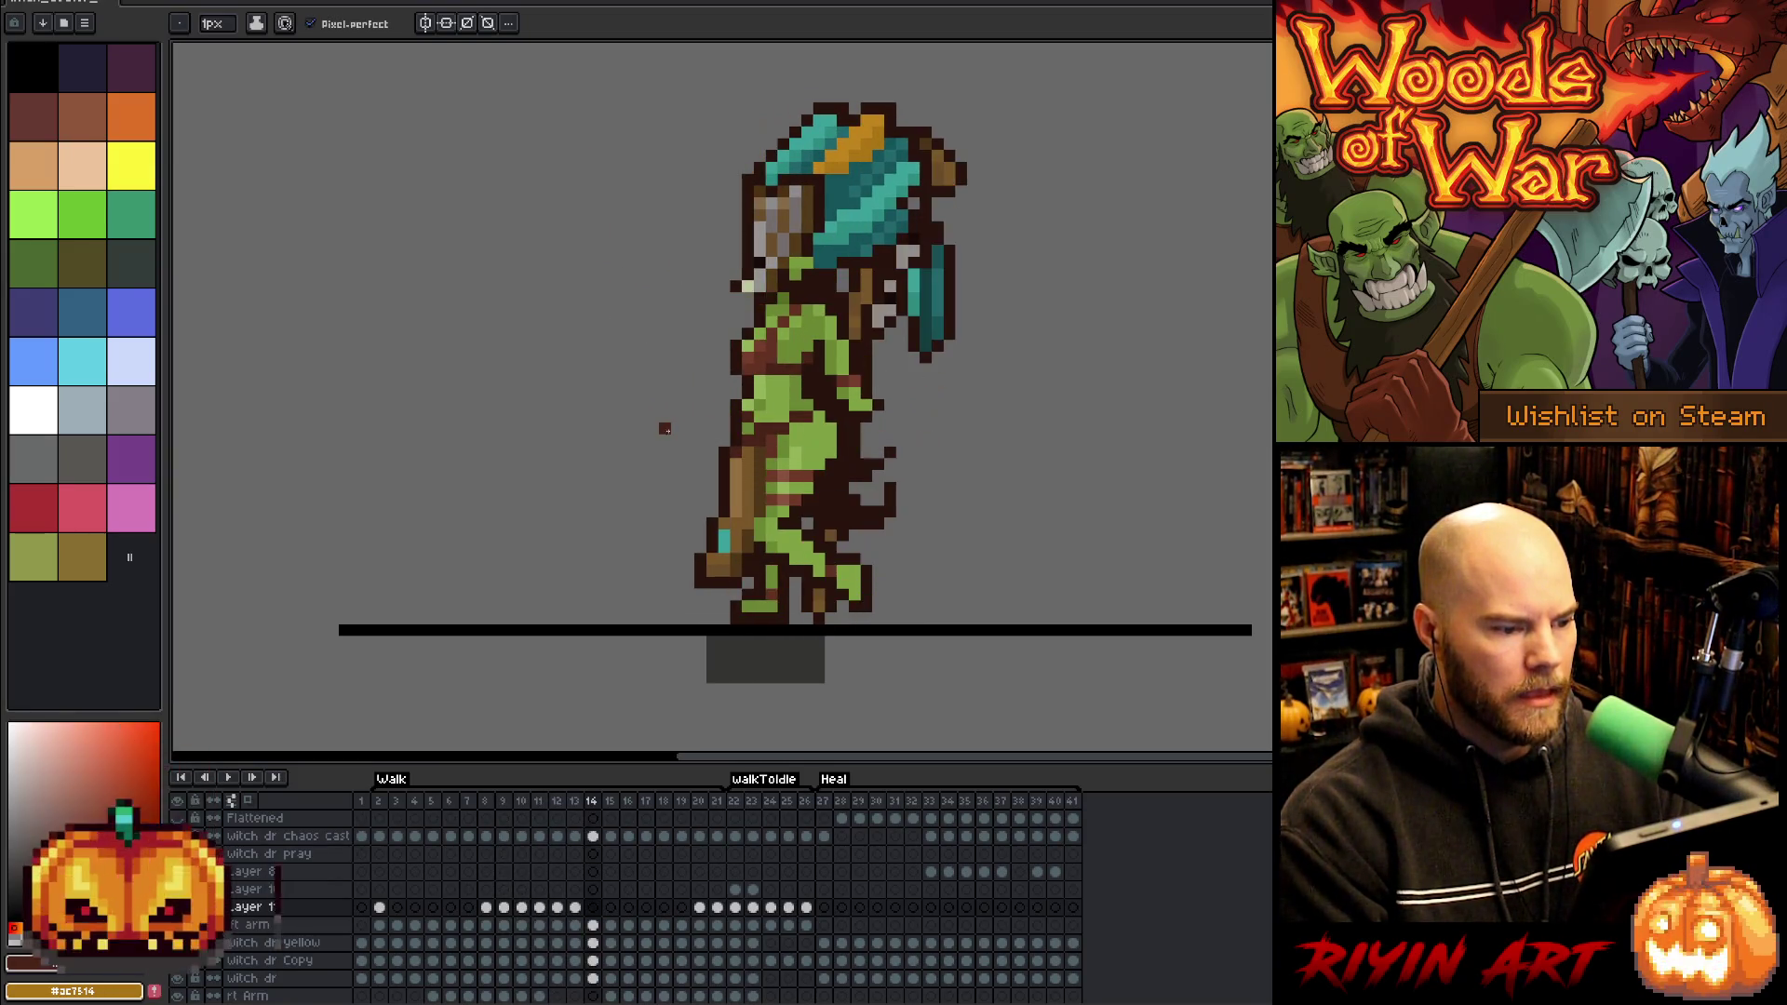
{"action": "key", "text": "Right"}
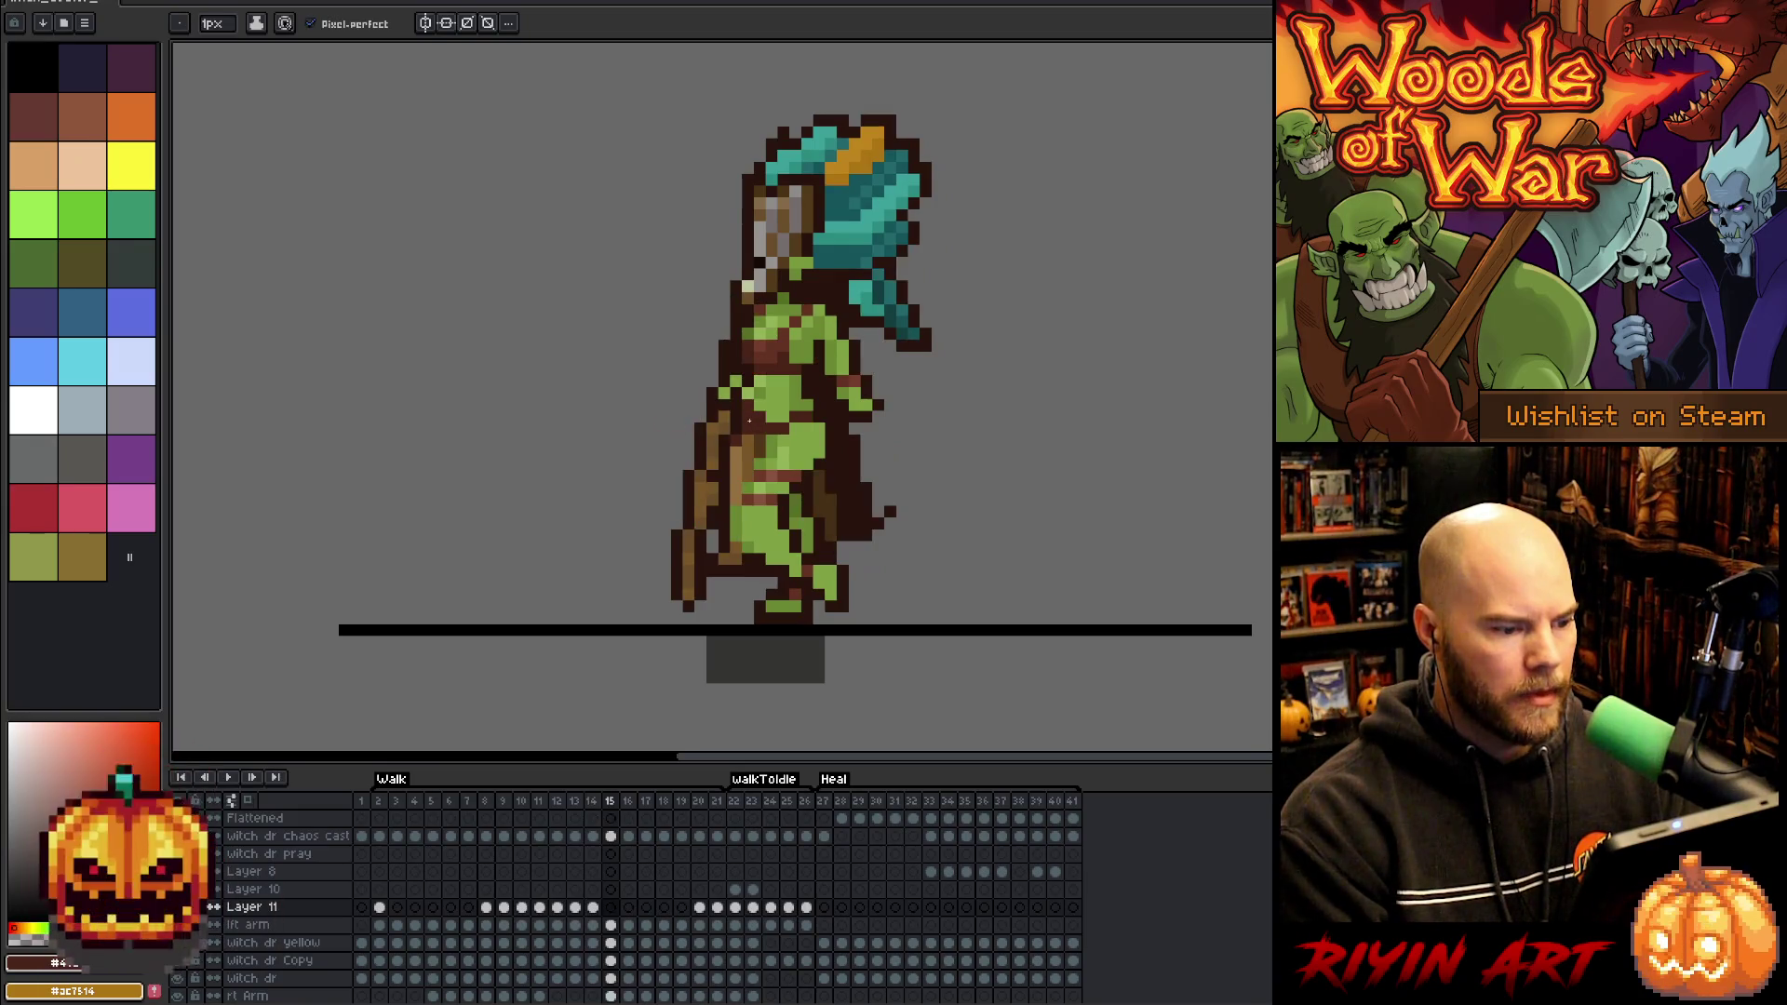
{"action": "key", "text": "Right"}
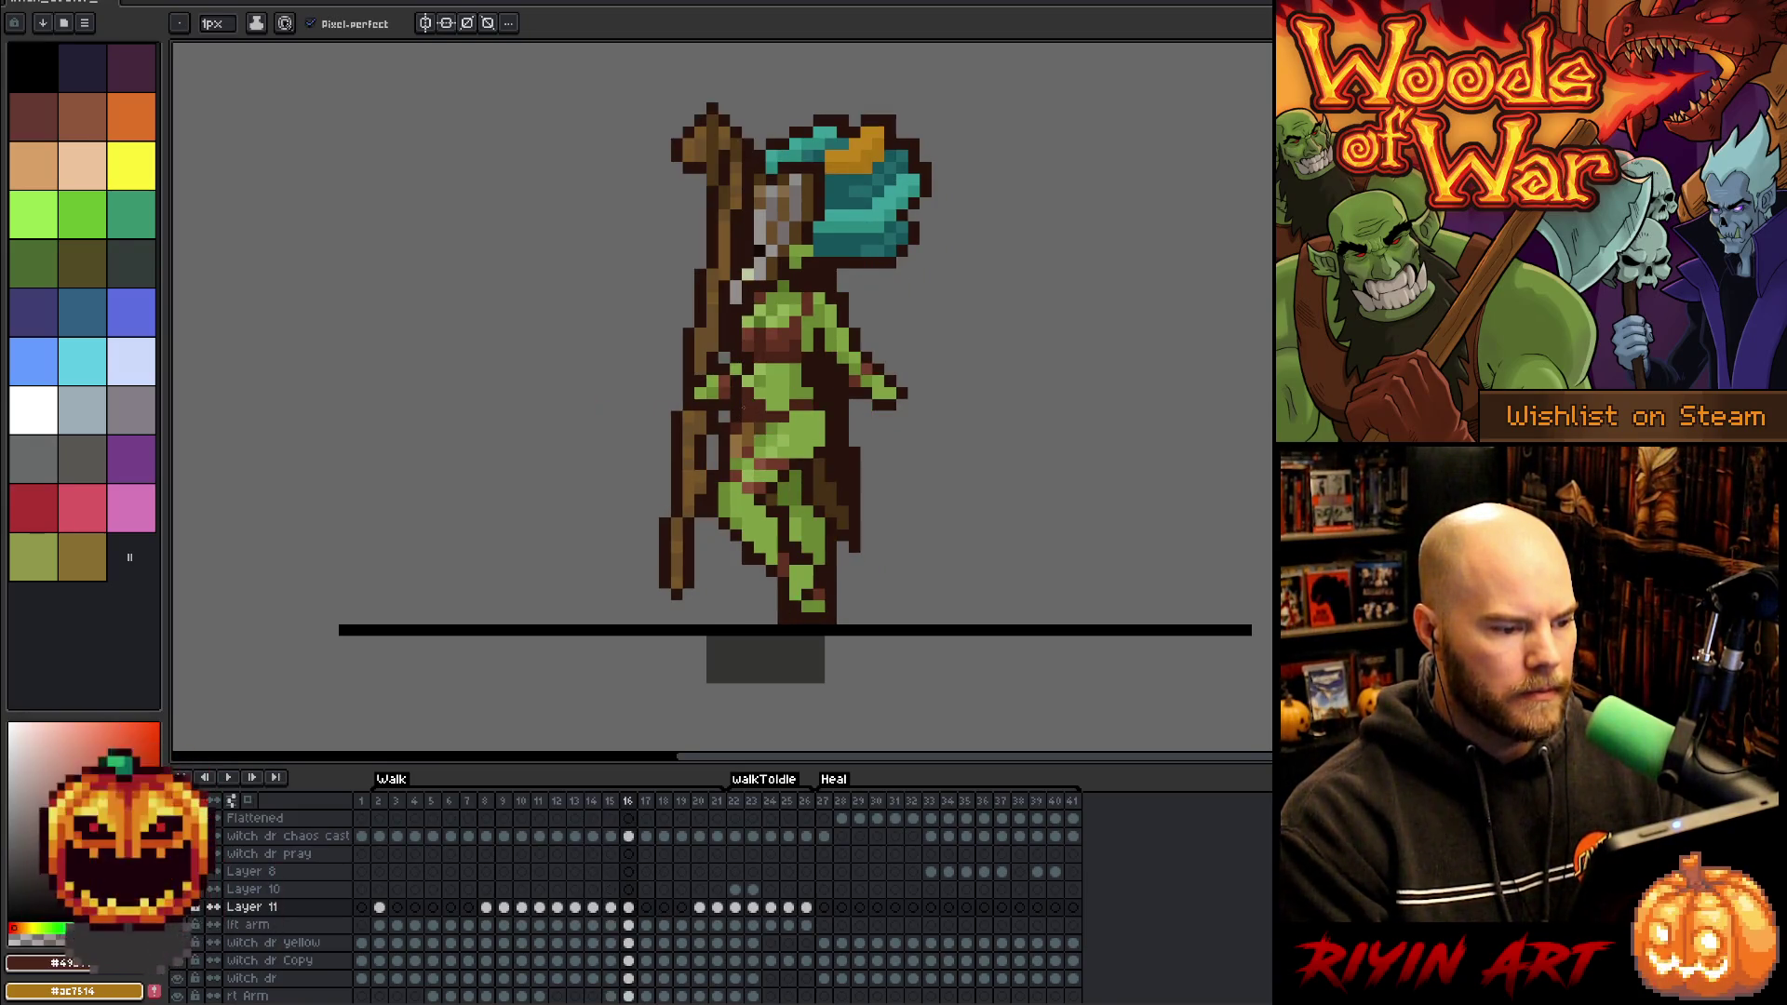
{"action": "key", "text": "Right"}
{"action": "key", "text": "Right"}
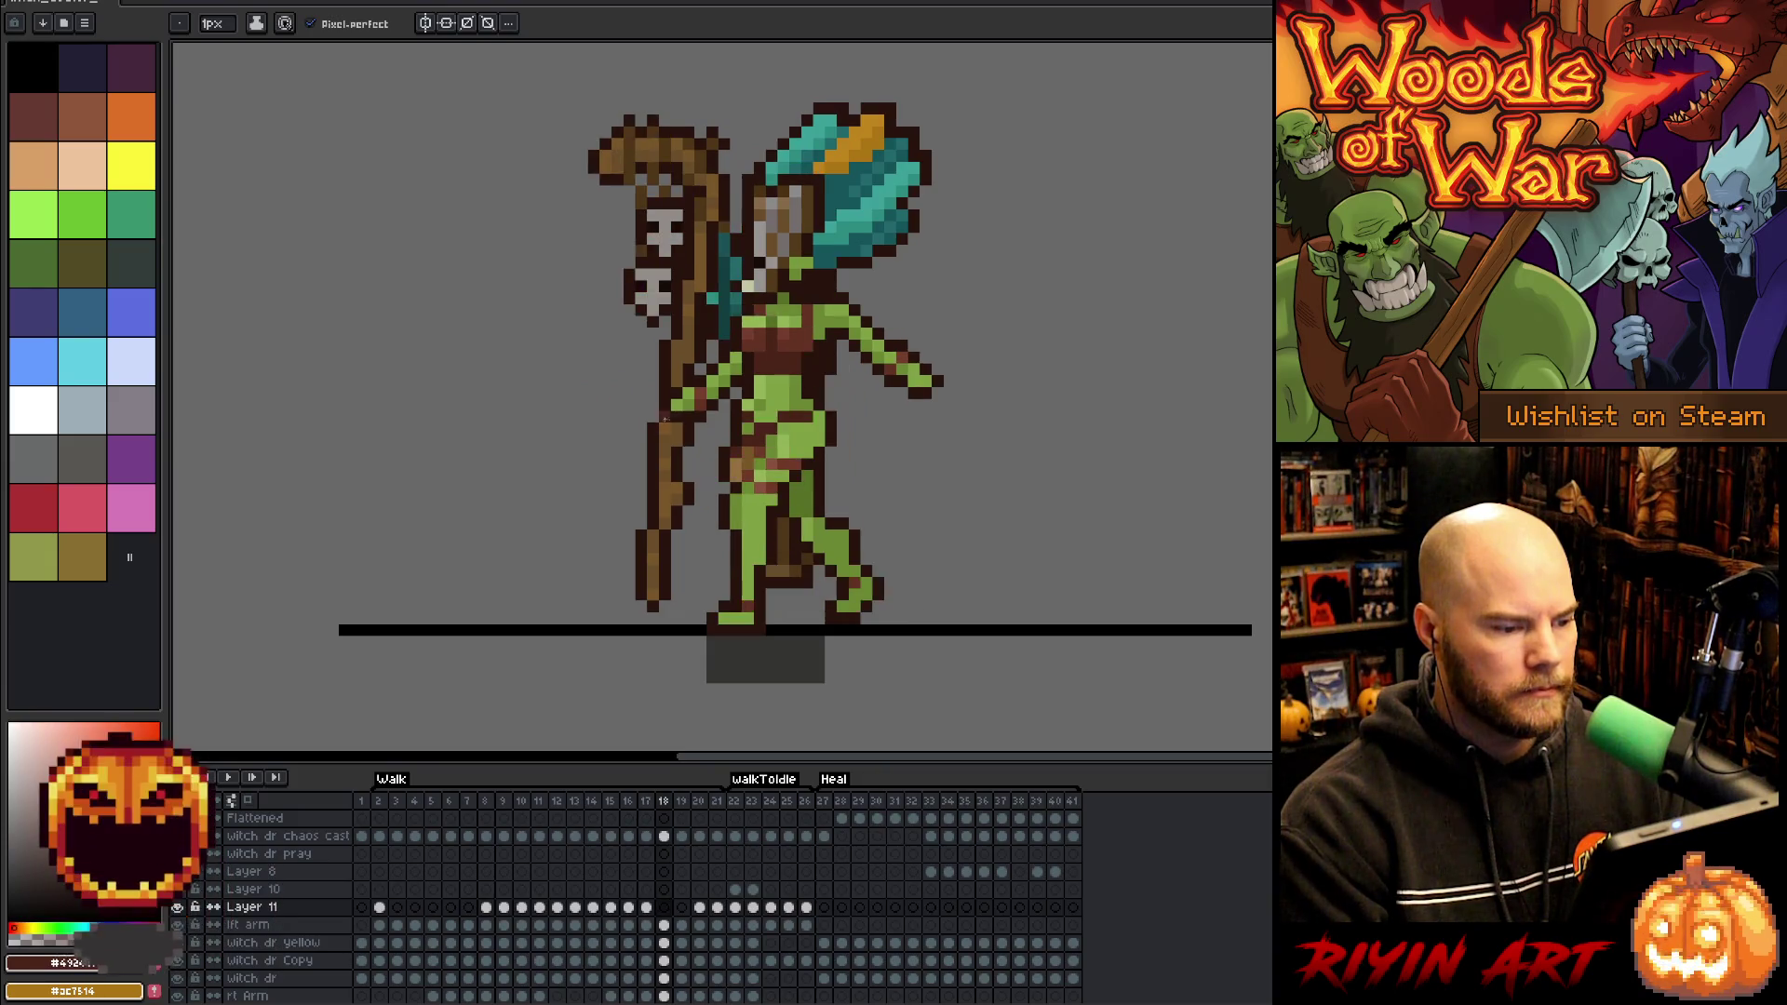
{"action": "key", "text": "Right"}
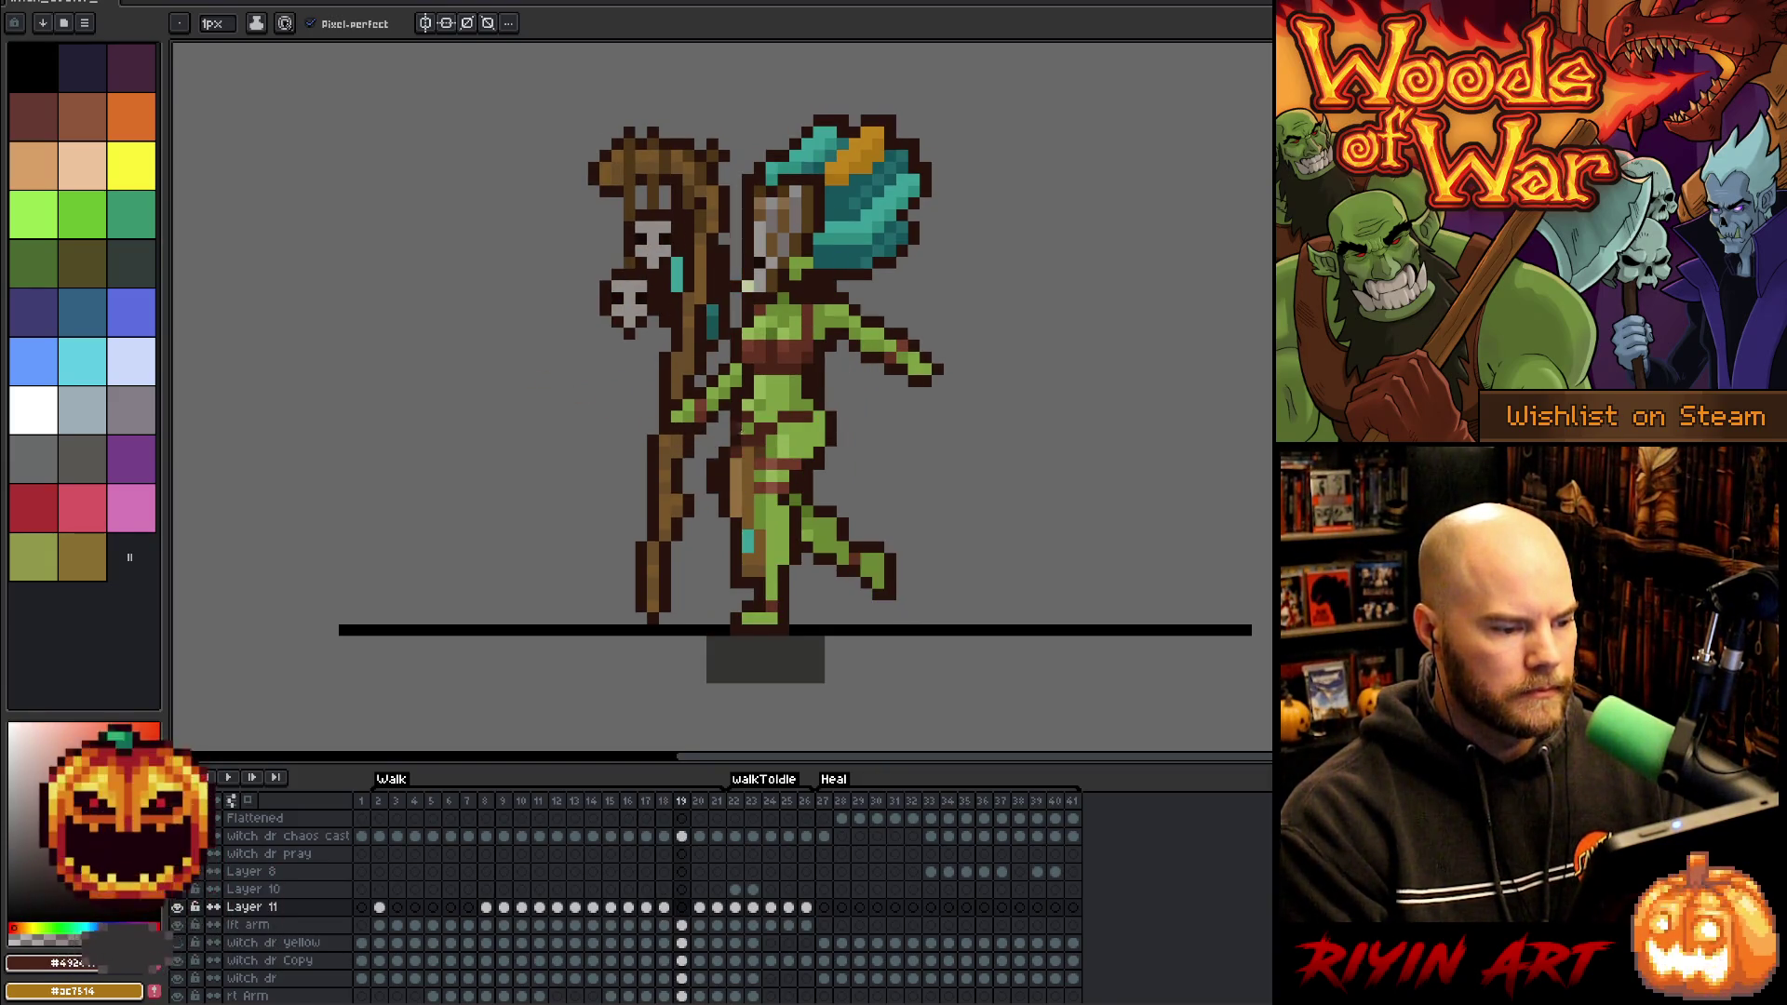
Continue the dark-brown touch-ups on frames 1 to 6, then play the walk cycle
{"action": "key", "text": "Right"}
{"action": "key", "text": "Right"}
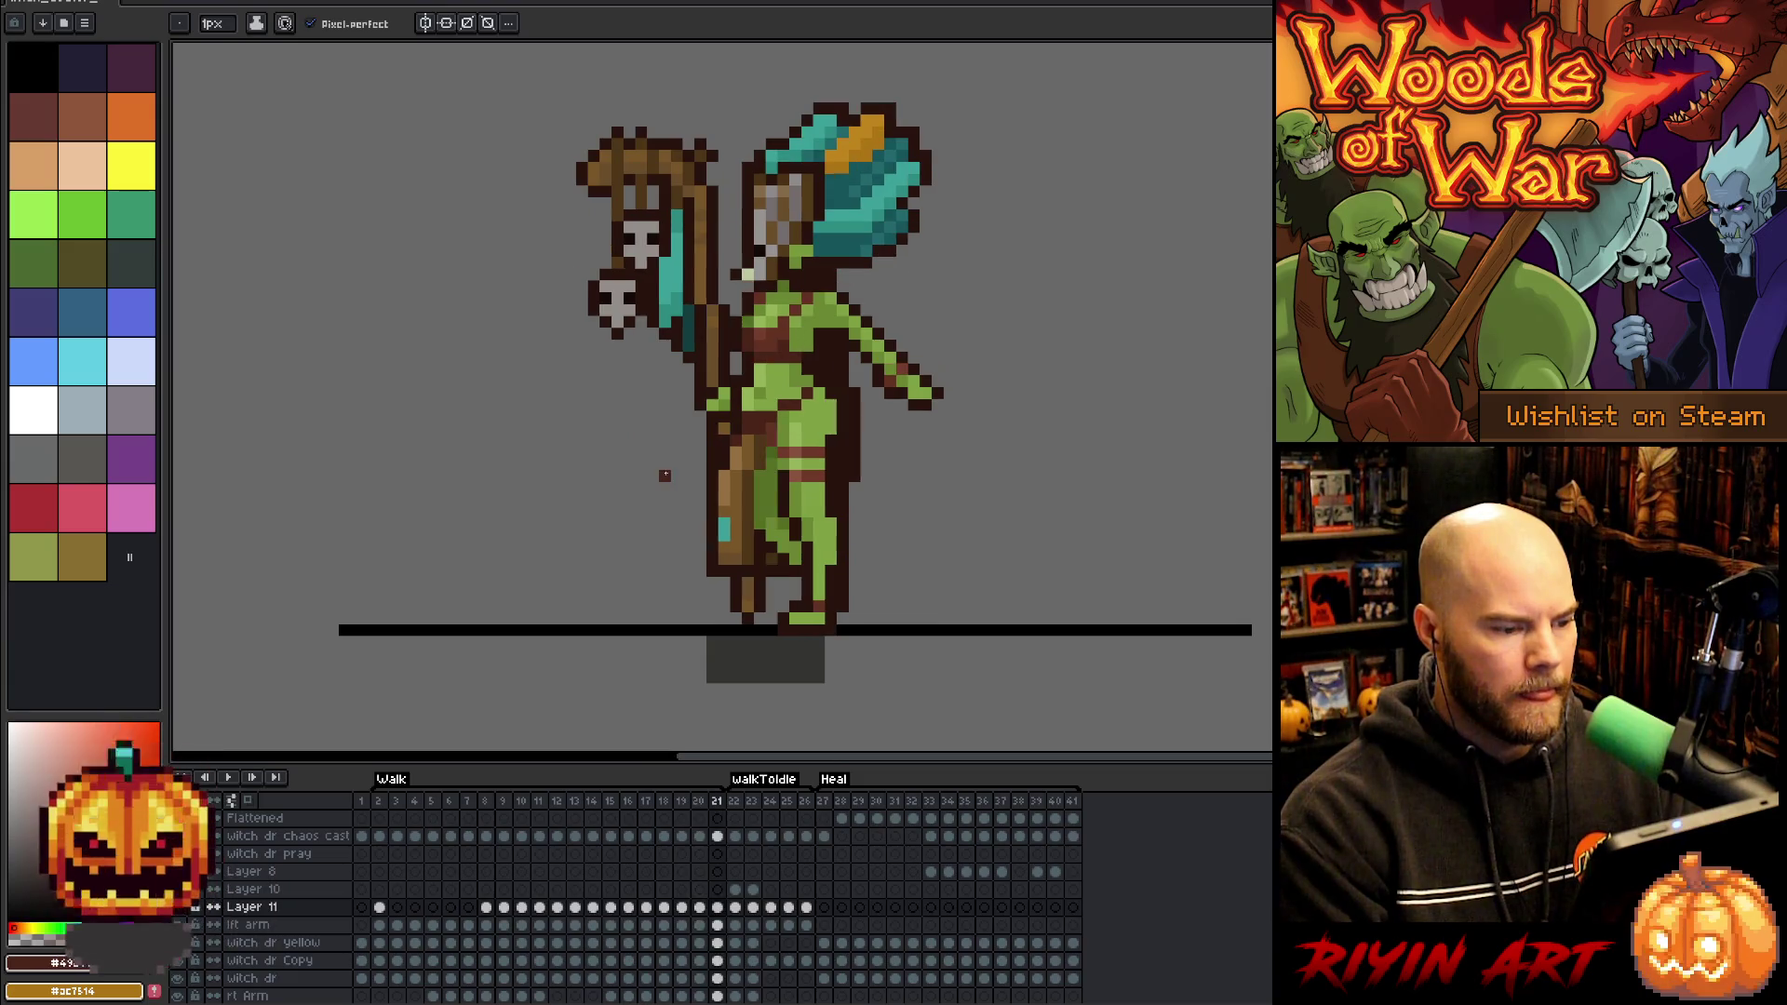
{"action": "key", "text": "Right"}
{"action": "key", "text": "Right"}
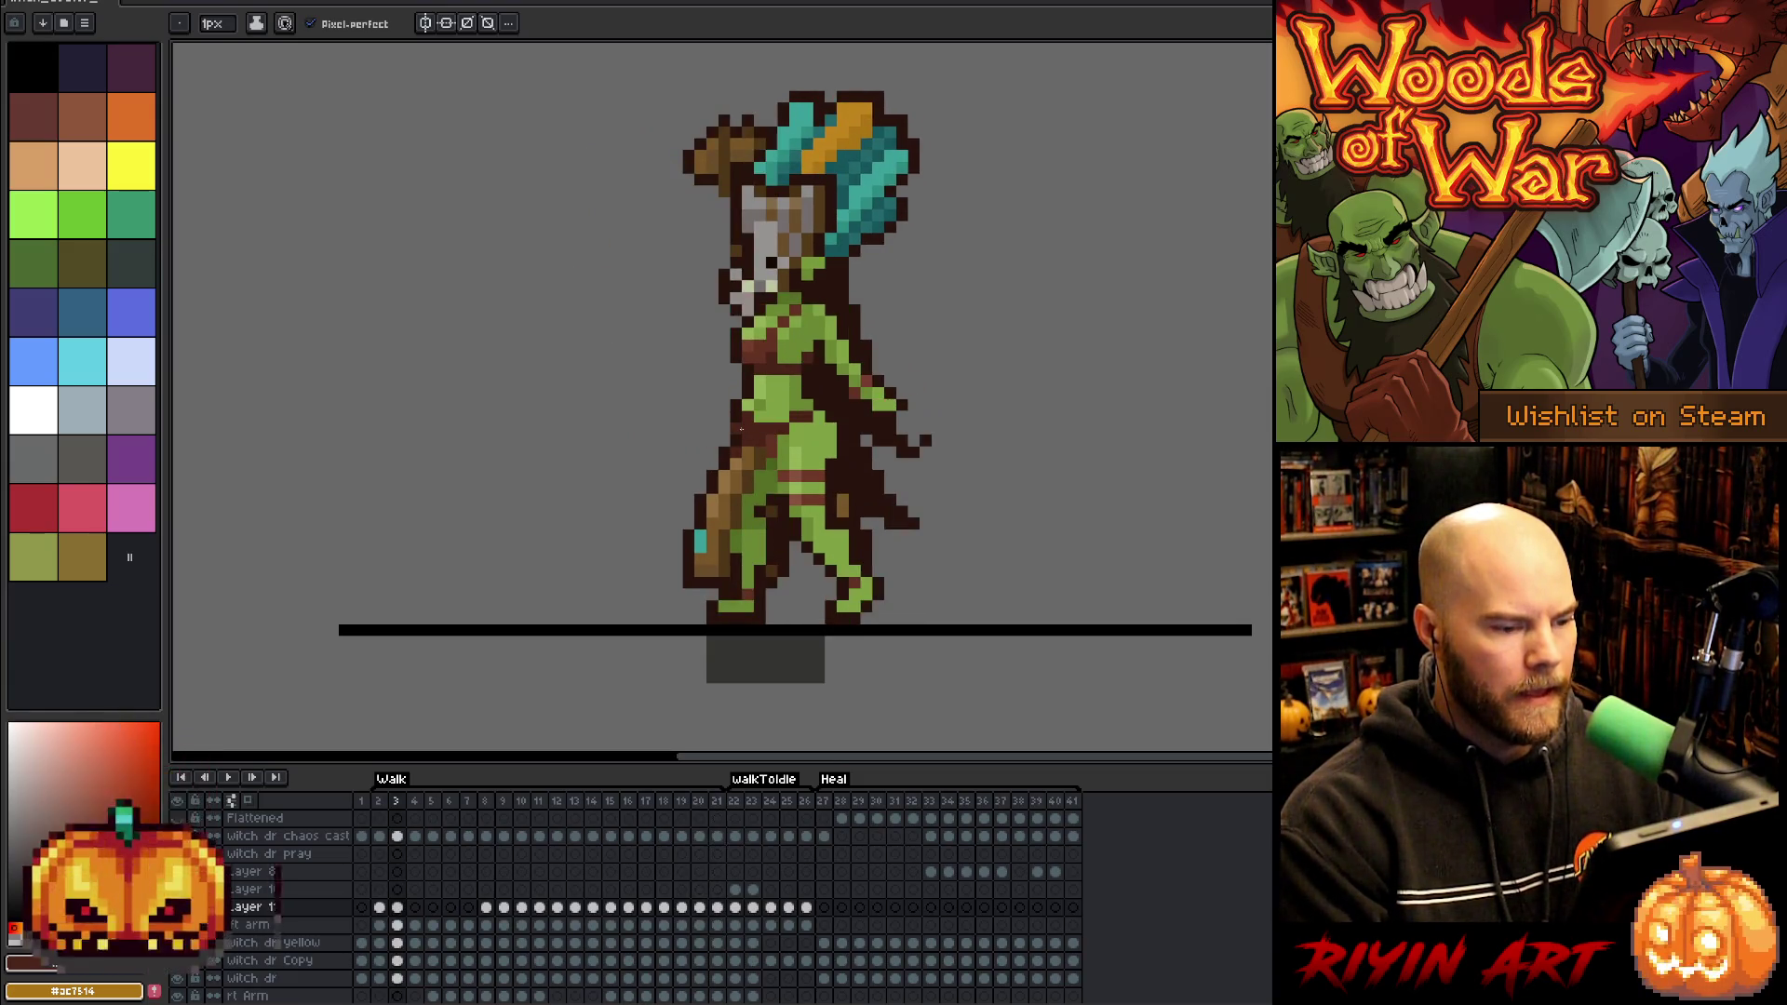
{"action": "key", "text": "Right"}
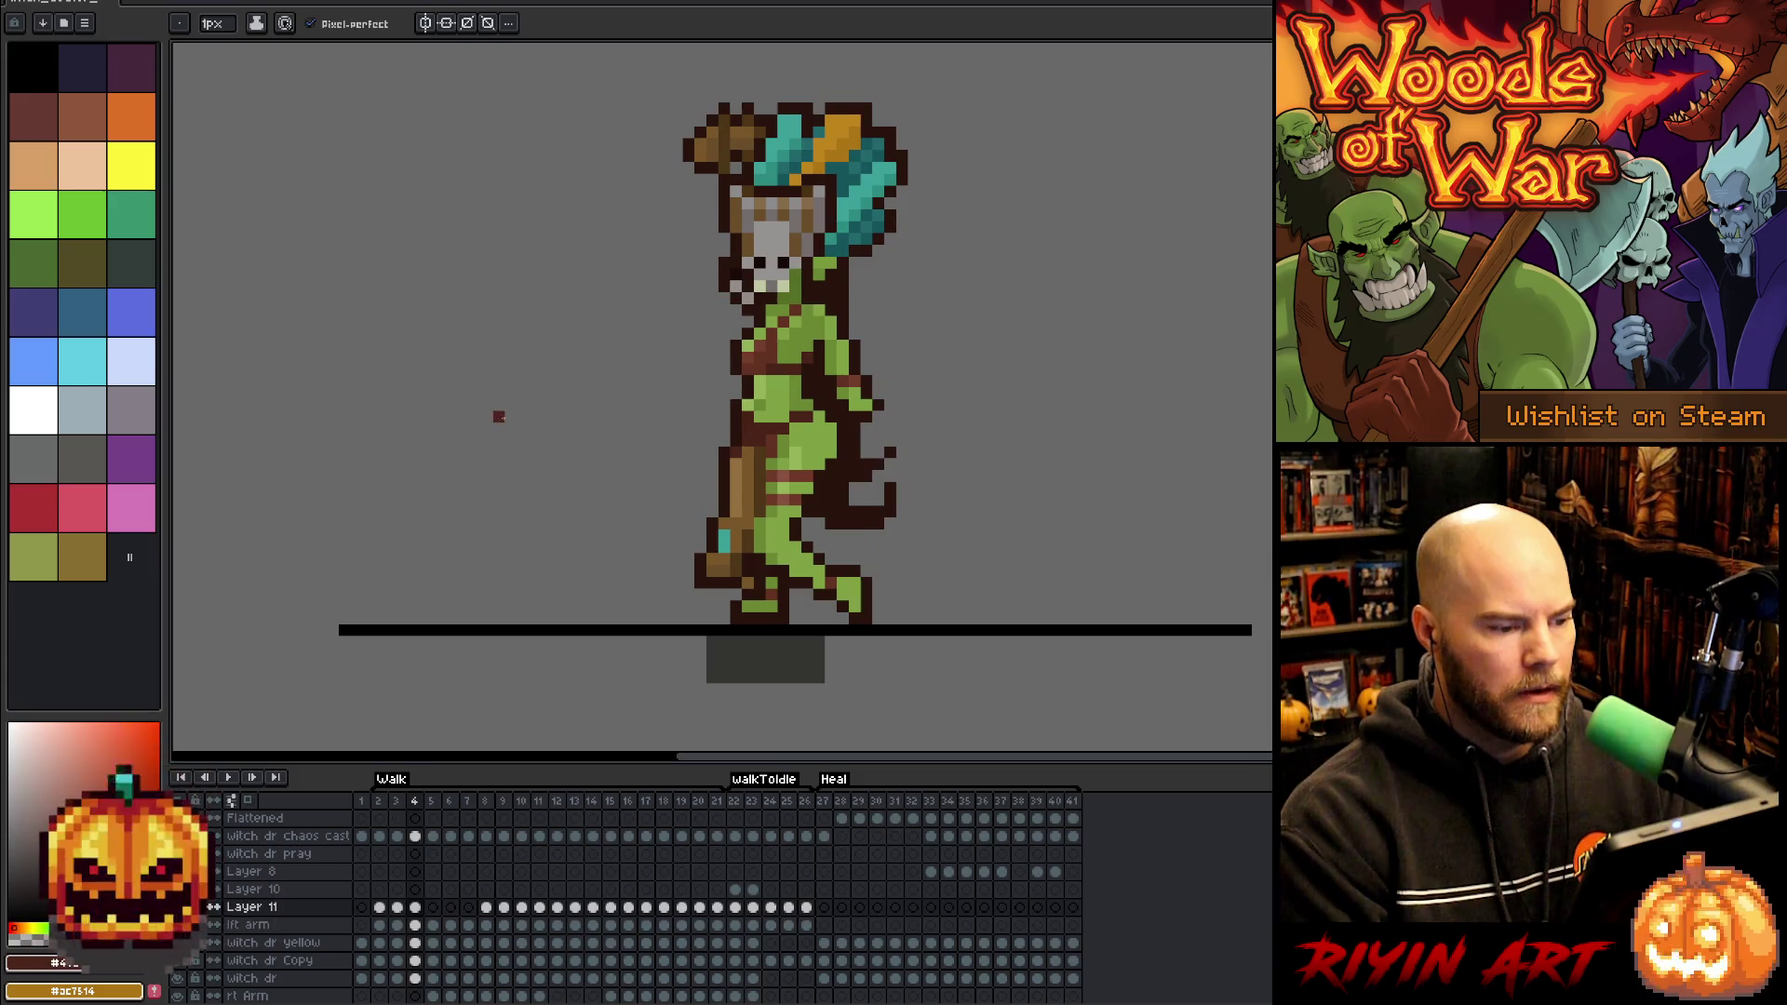
{"action": "key", "text": "Right"}
{"action": "key", "text": "Left"}
{"action": "key", "text": "Right"}
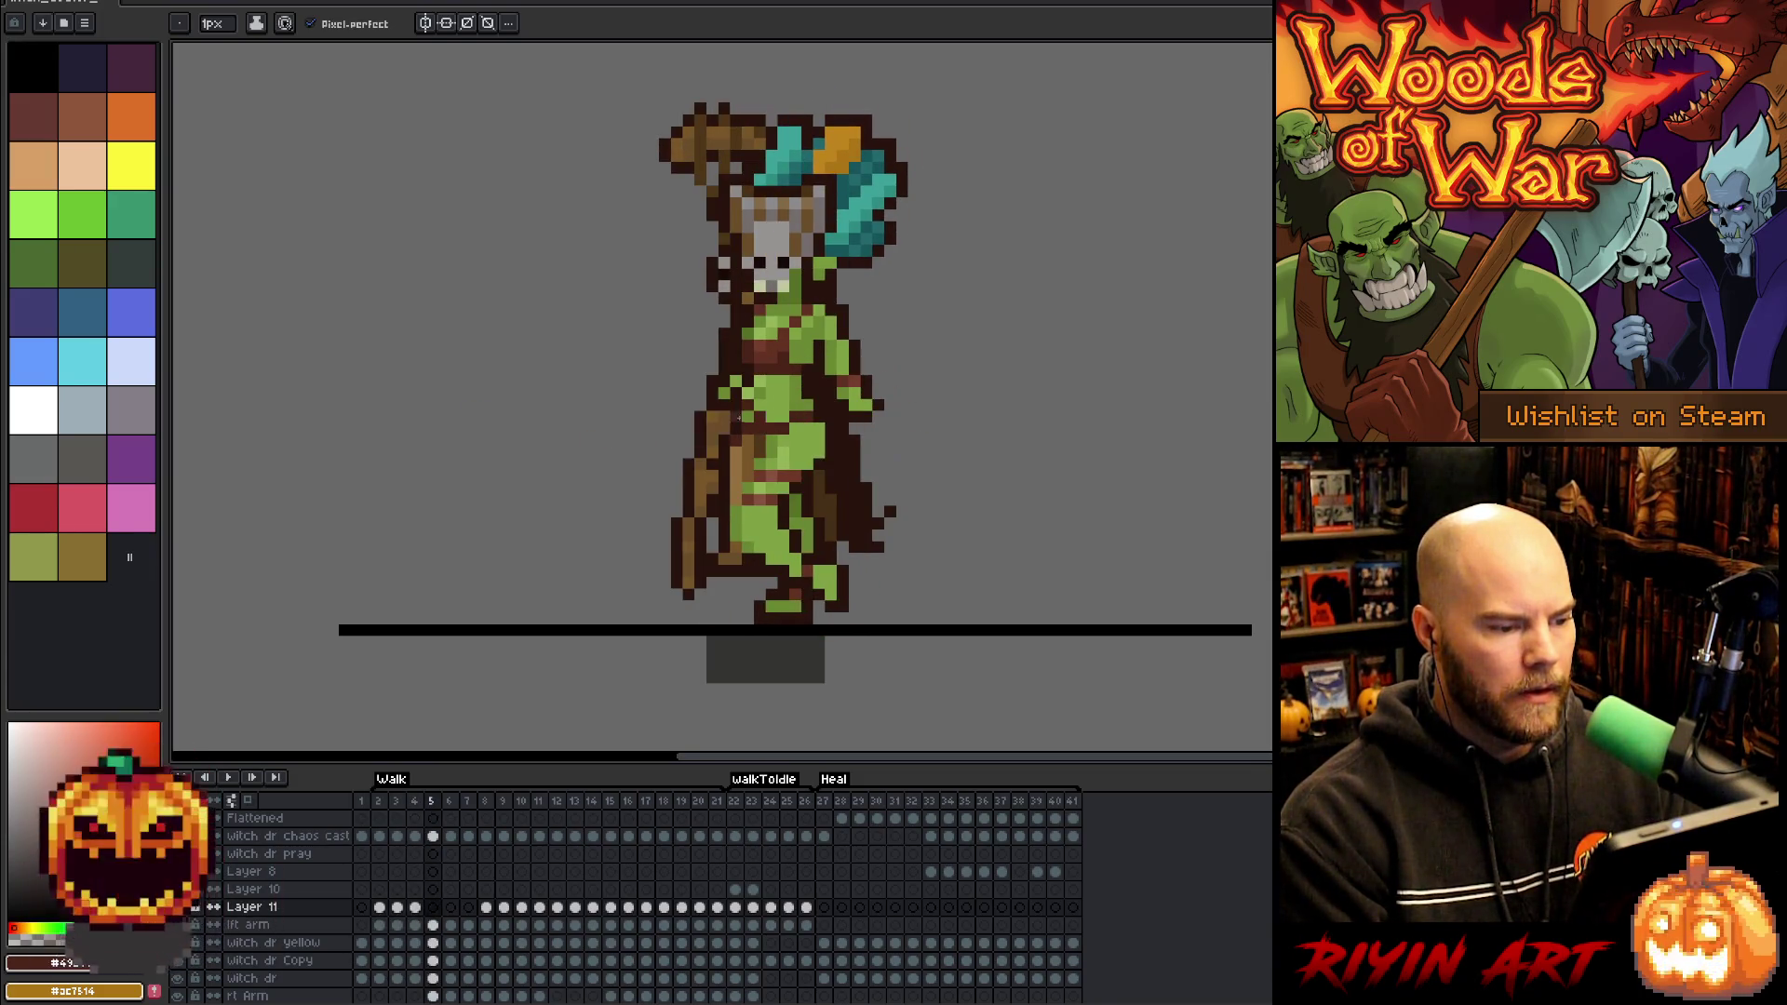
{"action": "key", "text": "Right"}
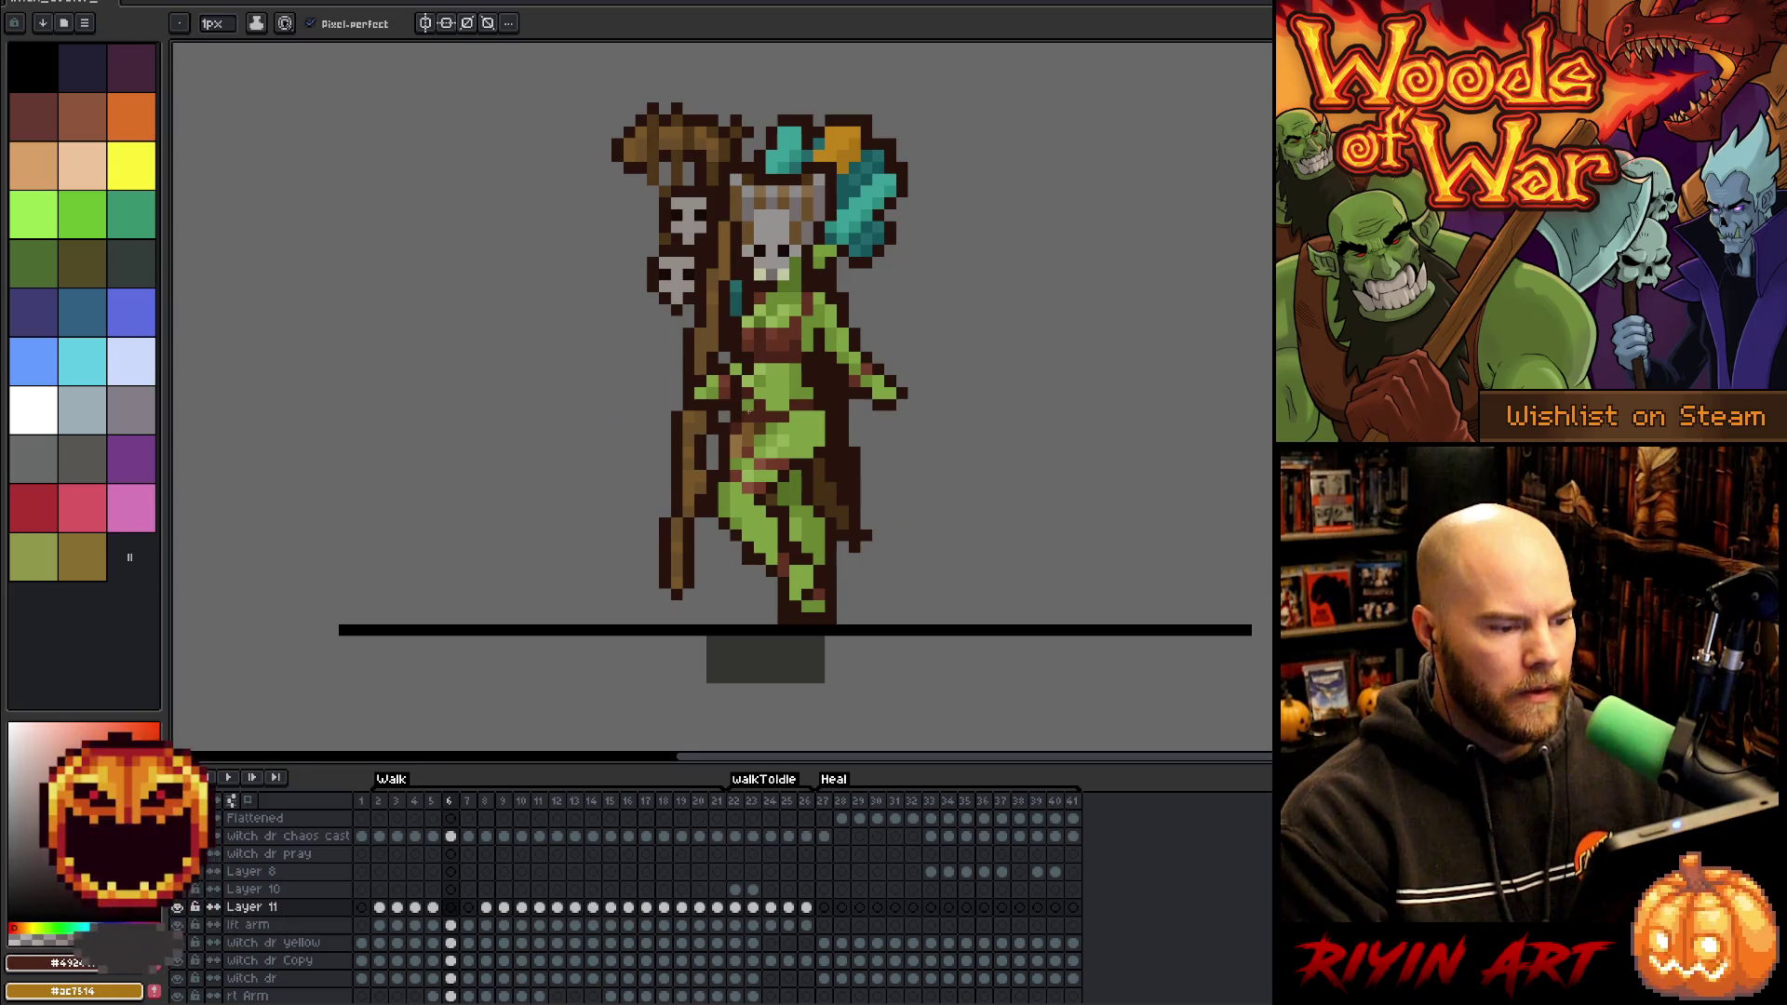
{"action": "key", "text": "Right"}
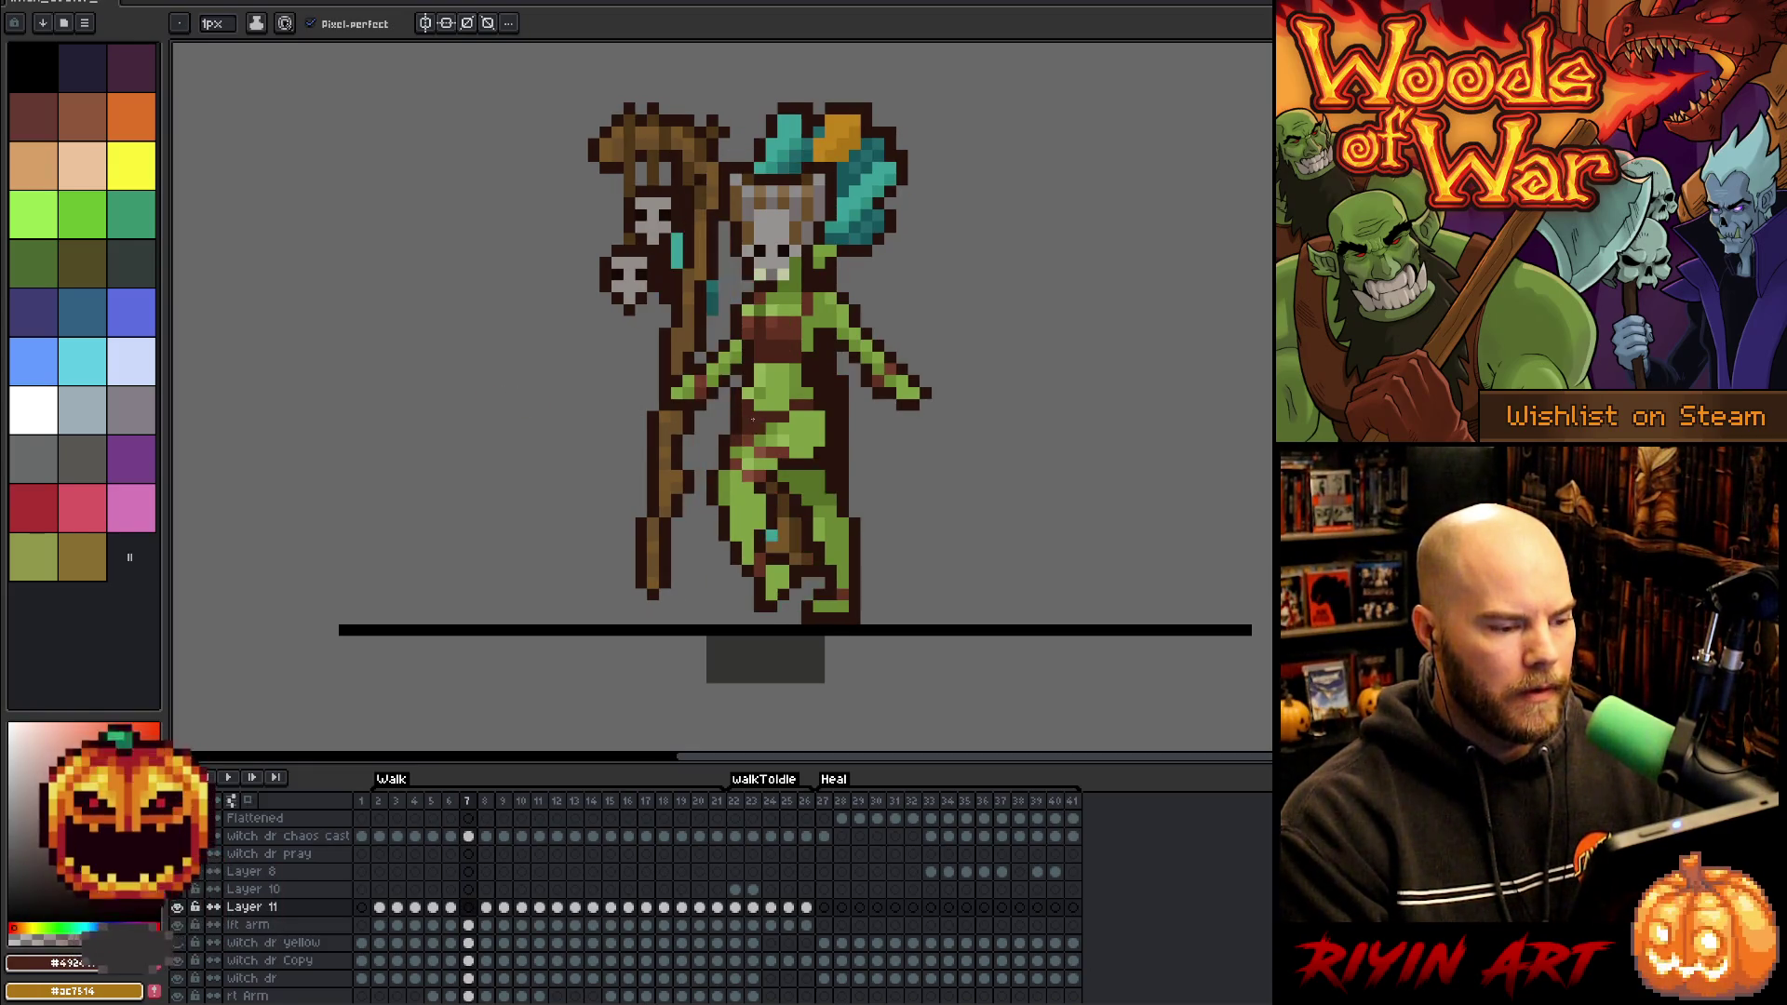
{"action": "key", "text": "Return"}
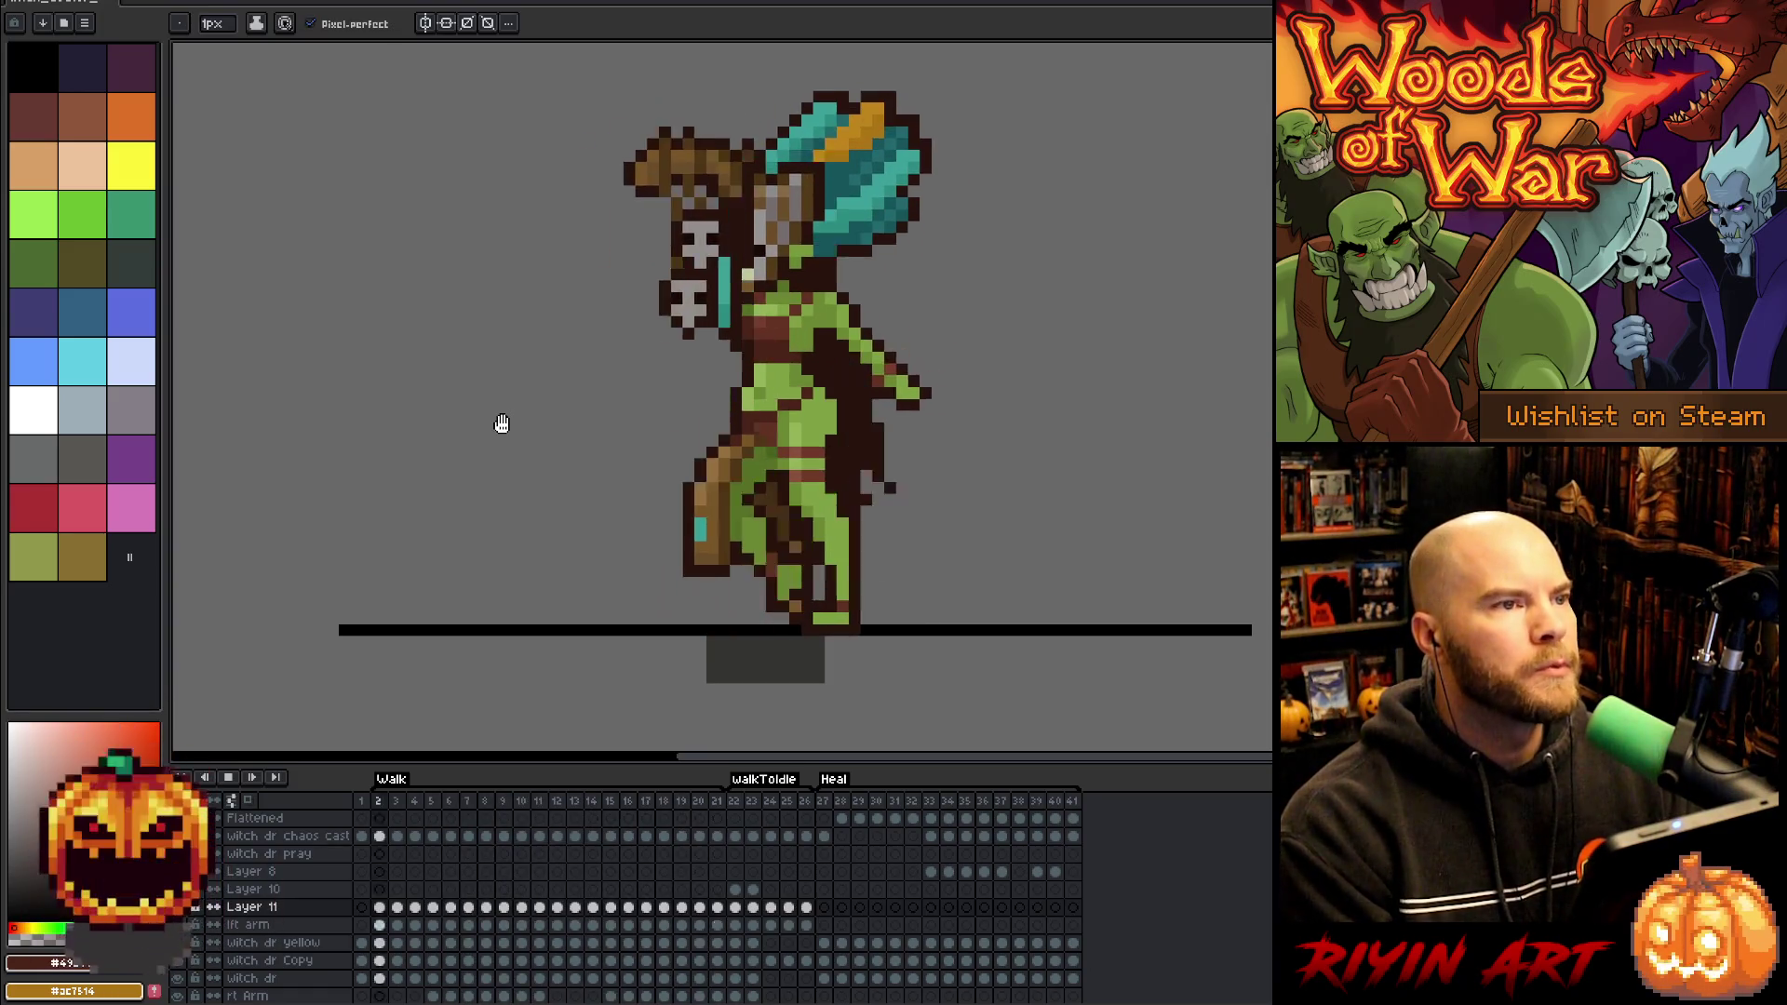
Stop playback, save the sprite with Ctrl+S, return to the pencil, and replay the walk
{"action": "key", "text": "v"}
{"action": "key", "text": "ctrl+s"}
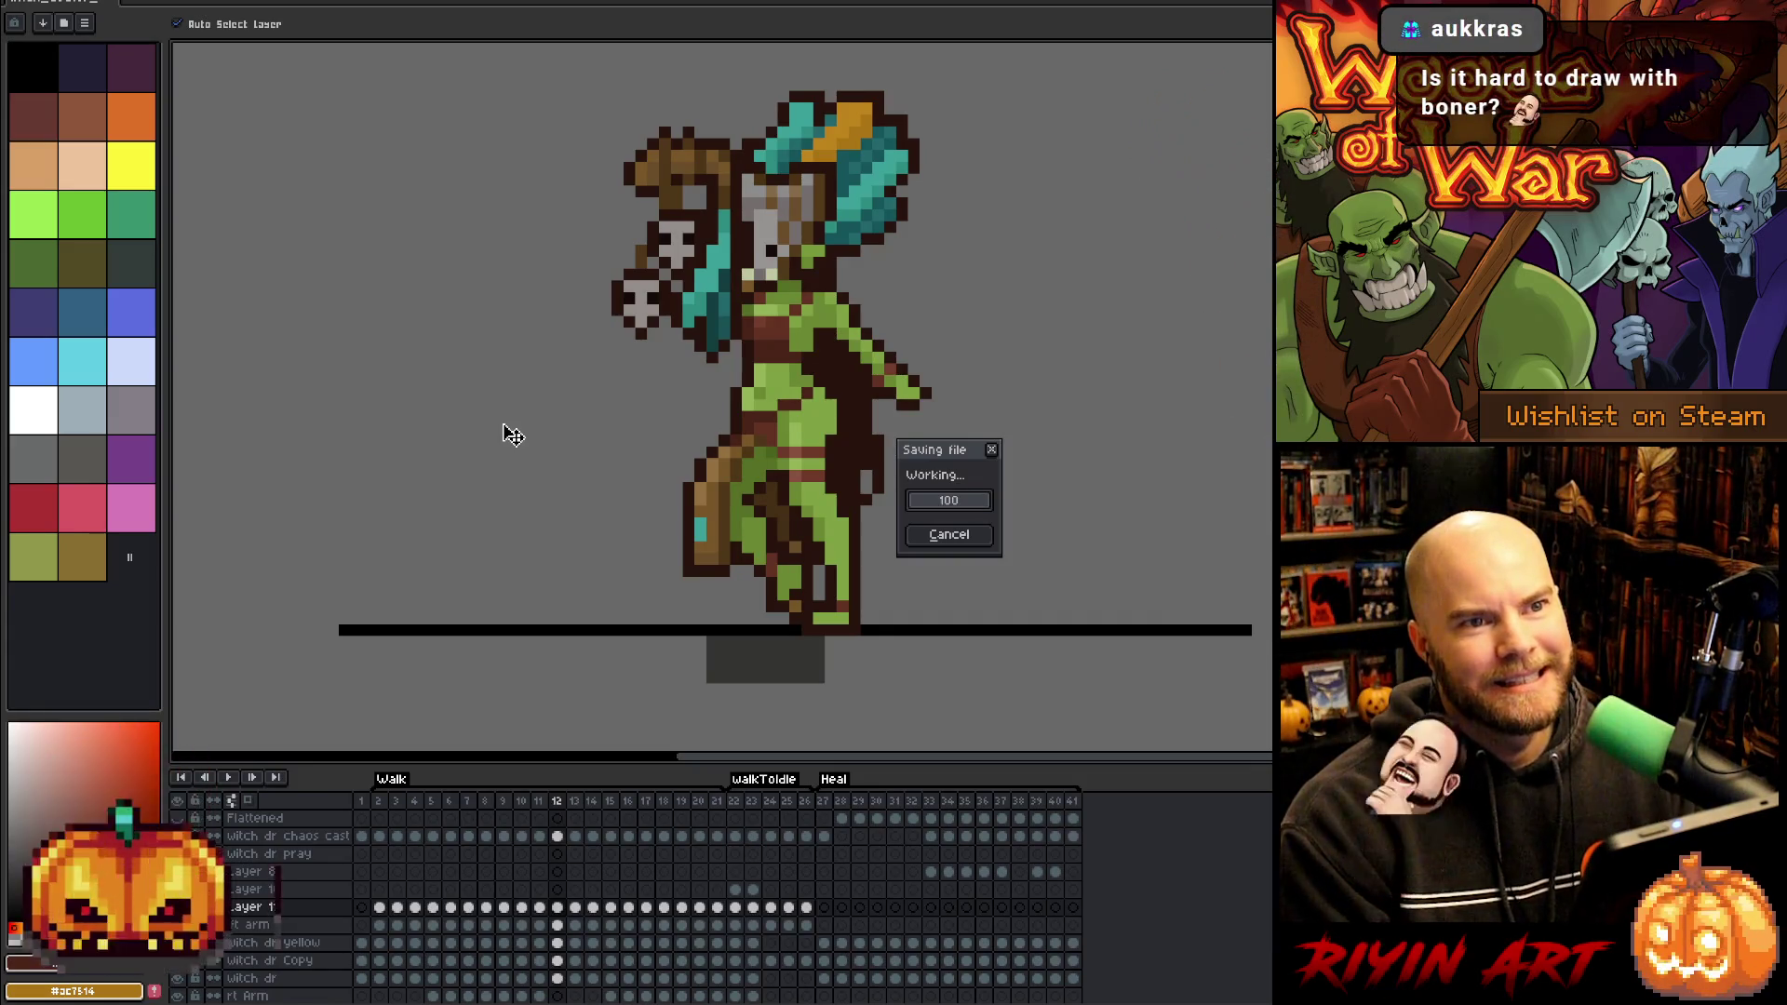
{"action": "key", "text": "b"}
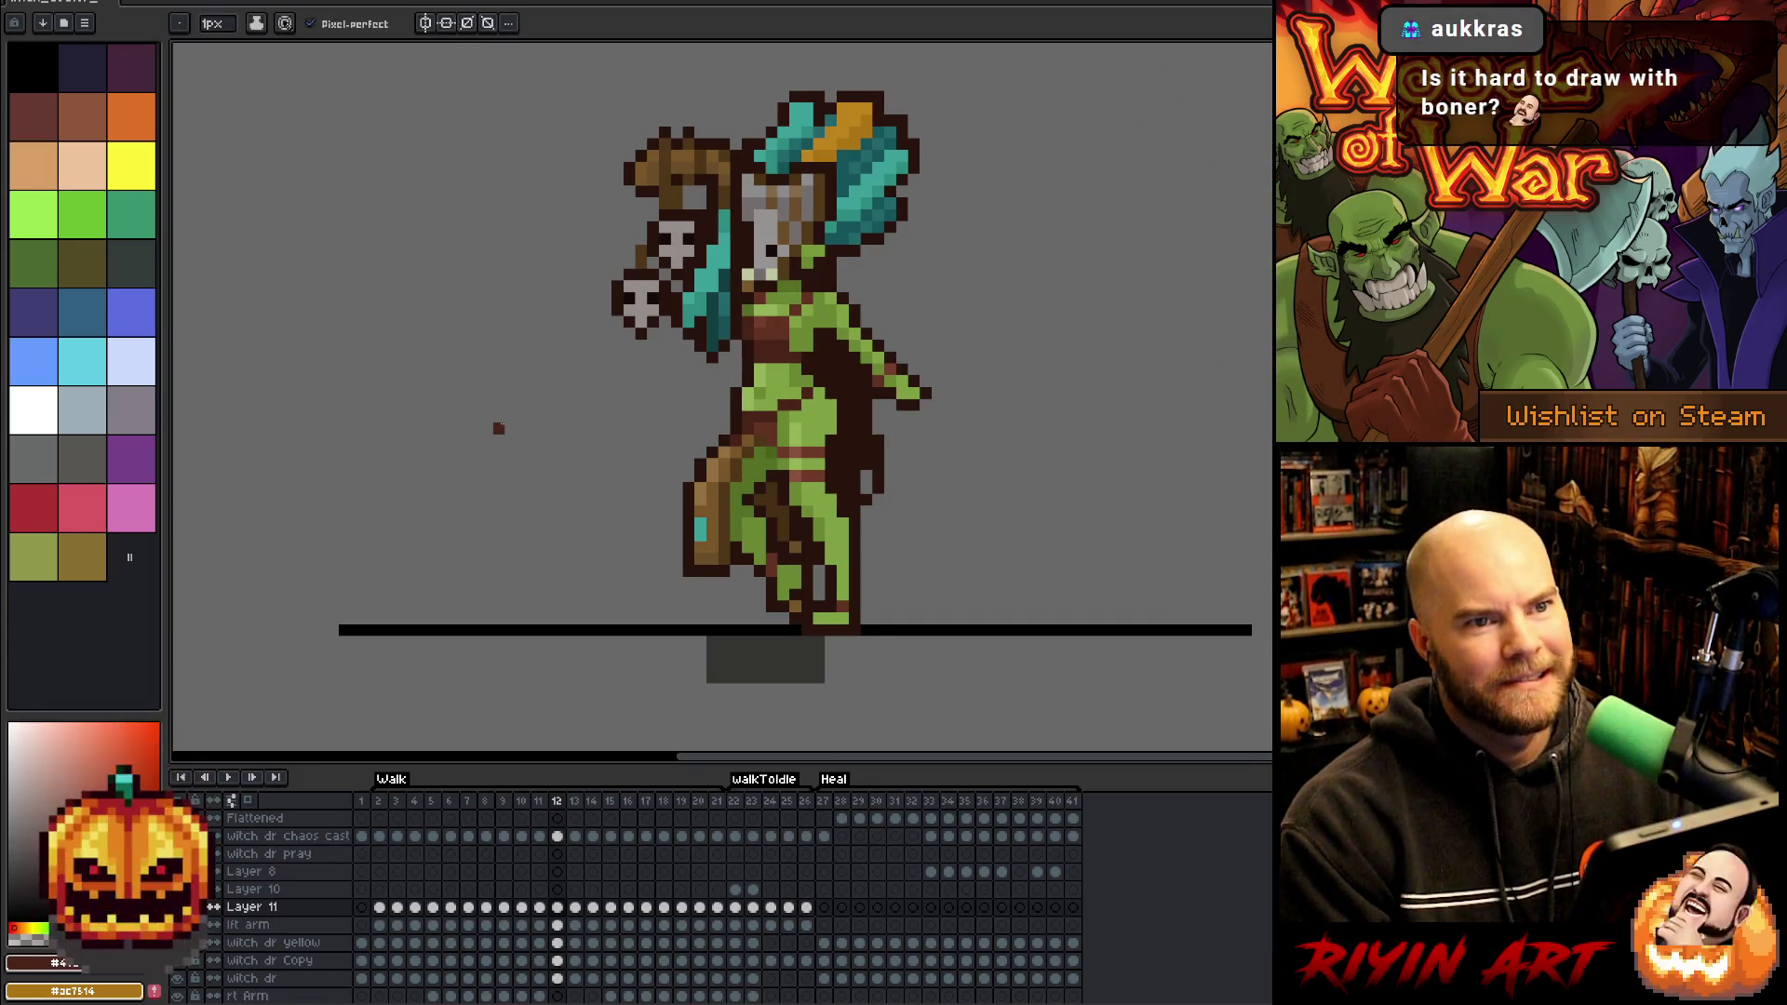
{"action": "key", "text": "Return"}
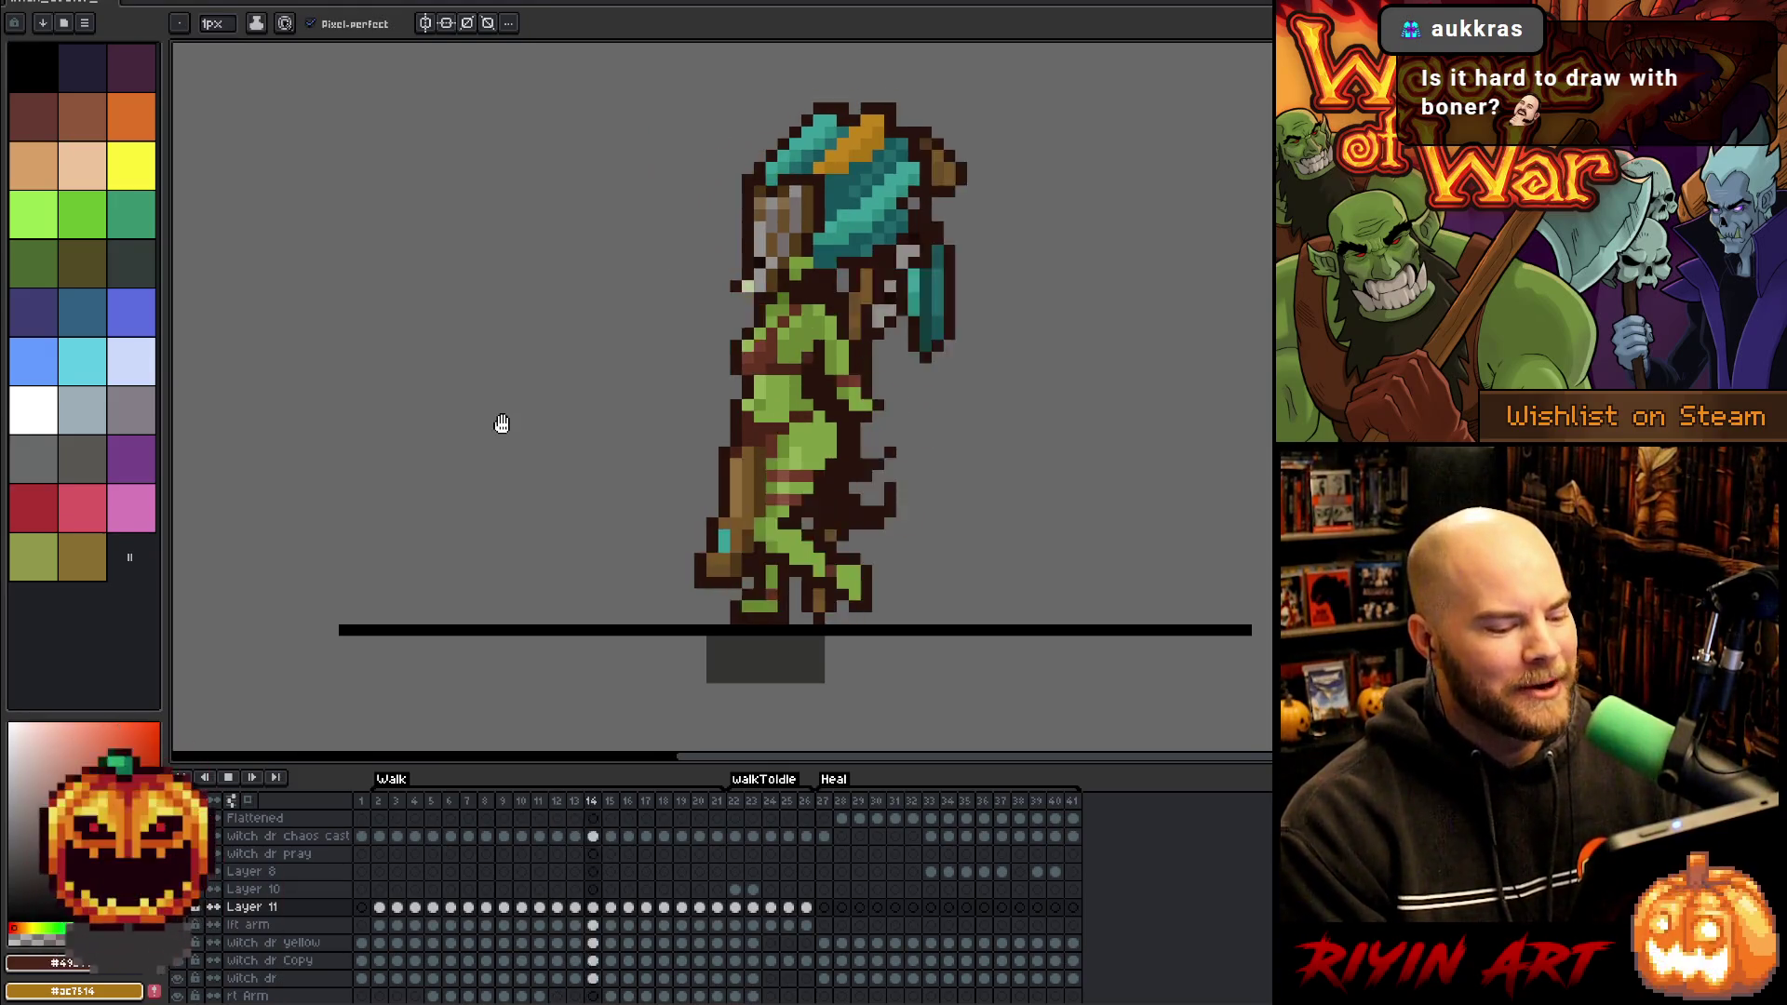